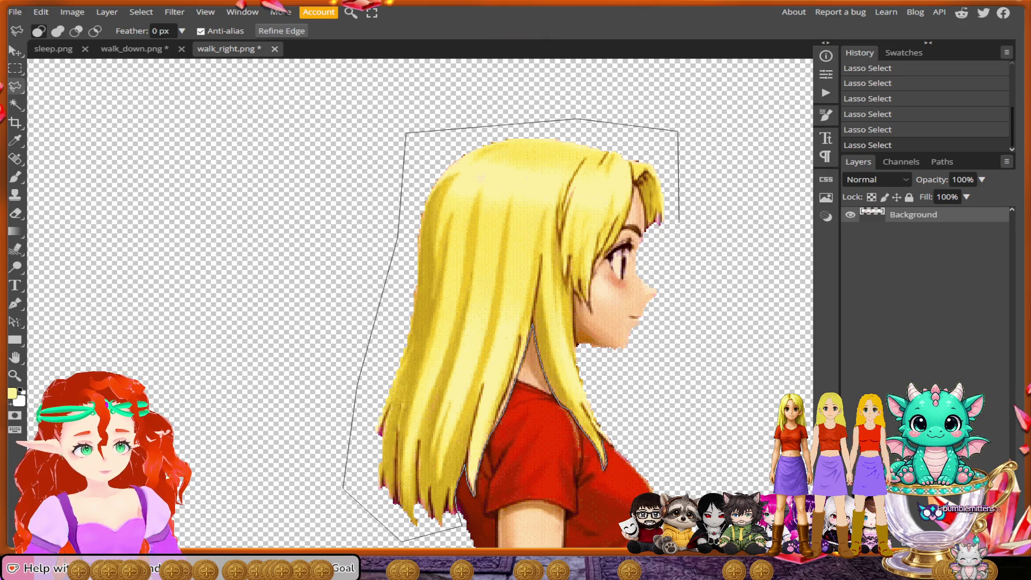
Step: Lasso around the girl's blonde hair in walk_right.png and close the outline into a selection
drag(623, 454, 572, 324)
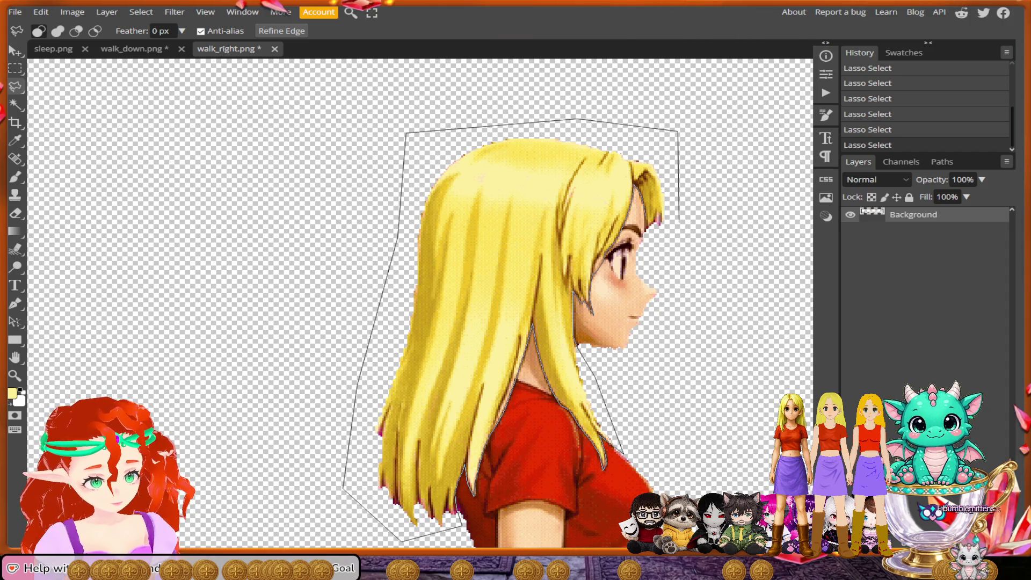
key(Return)
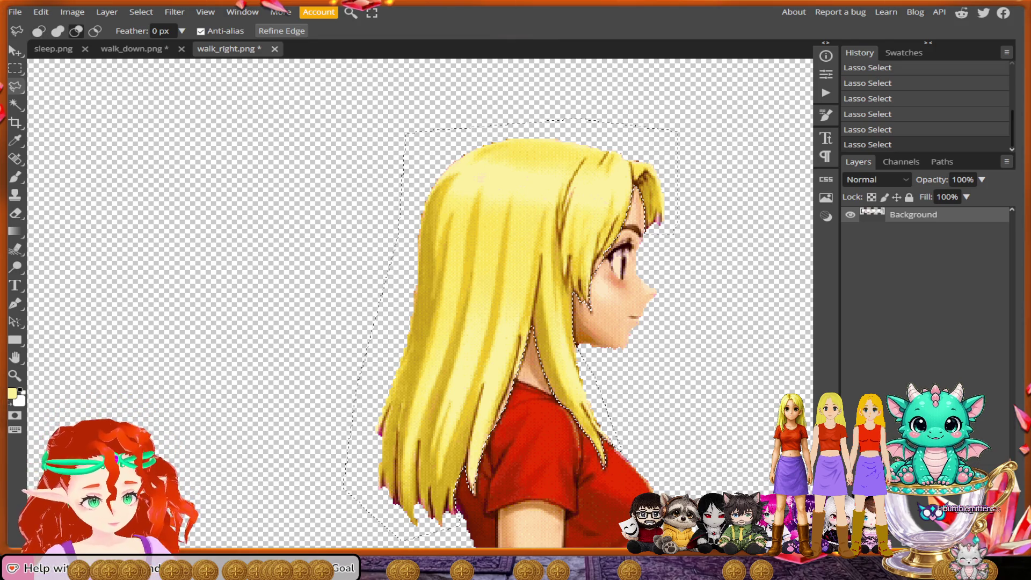
key(ctrl+minus)
Step: Zoom in on the hair and shoulder, and cancel an unfinished correction line along a strand
key(ctrl+plus)
key(ctrl+plus)
key(ctrl+plus)
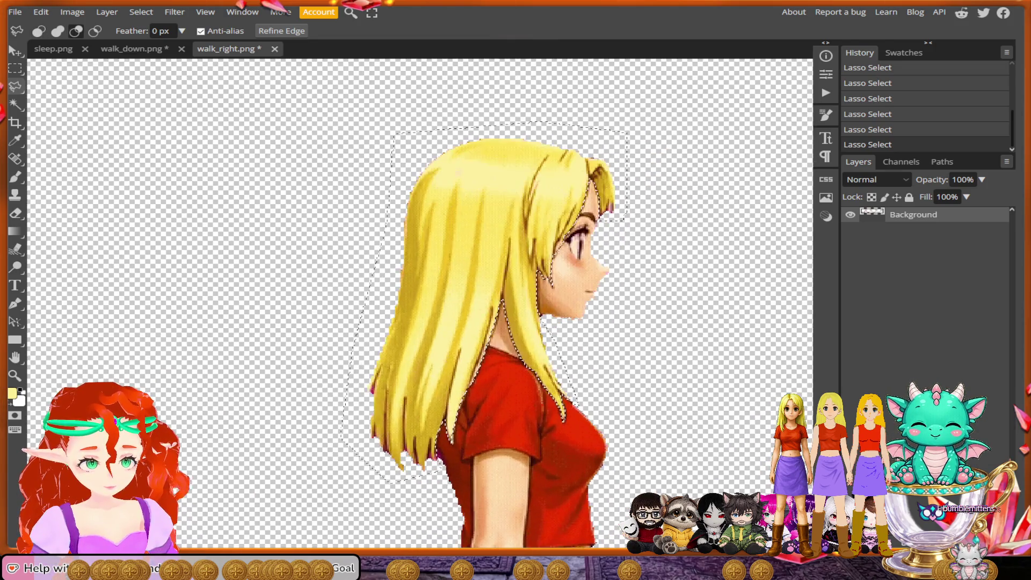
key(ctrl+minus)
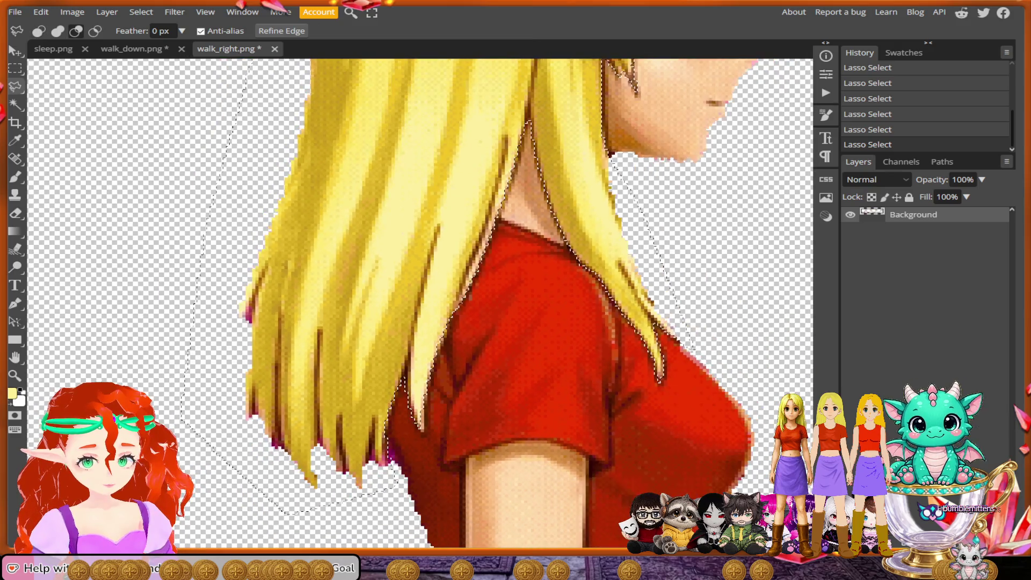
key(ctrl+minus)
key(ctrl+plus)
key(ctrl+plus)
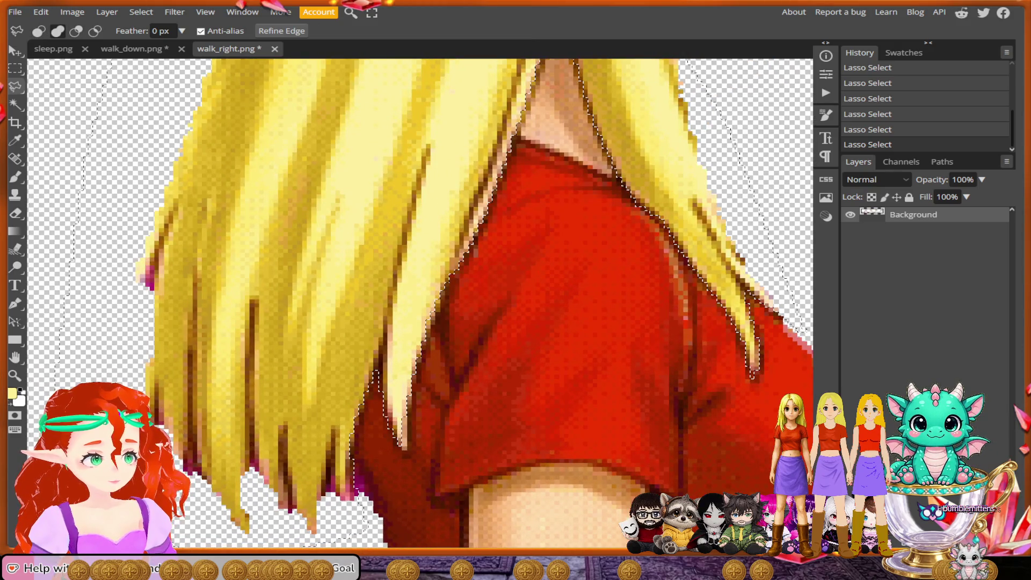
click(407, 384)
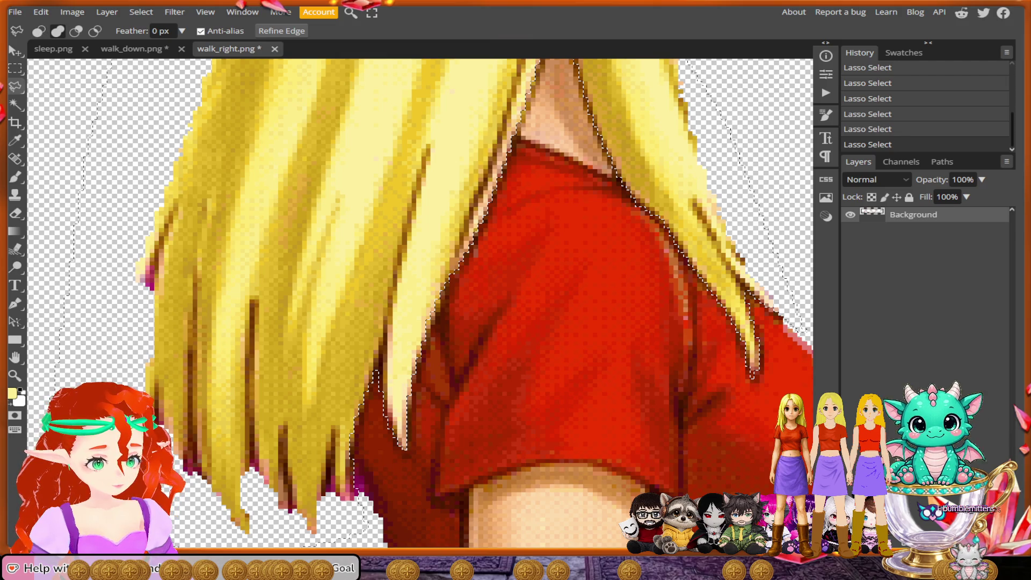
scroll(407, 450, down, 2)
key(Return)
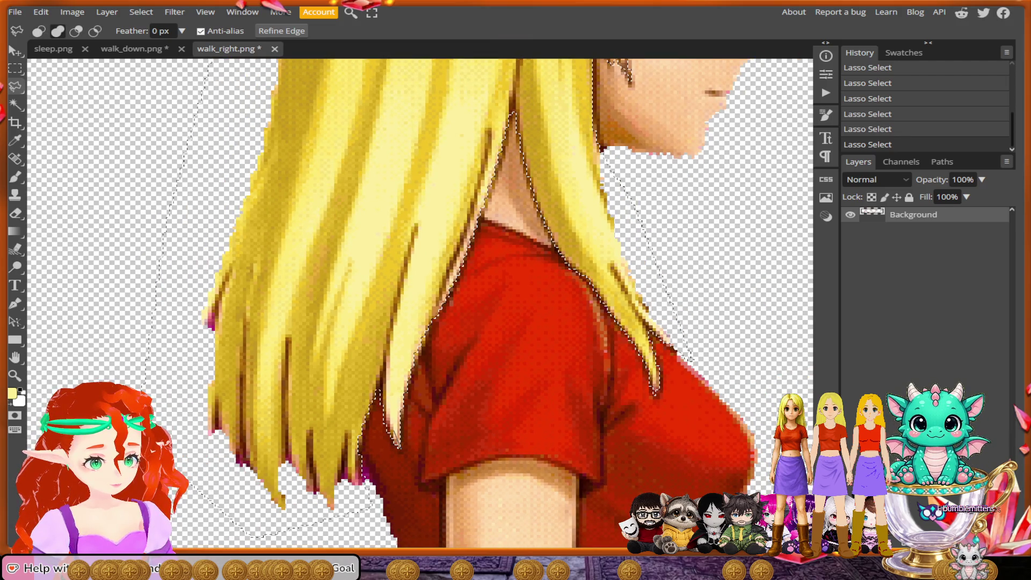
scroll(323, 392, down, 5)
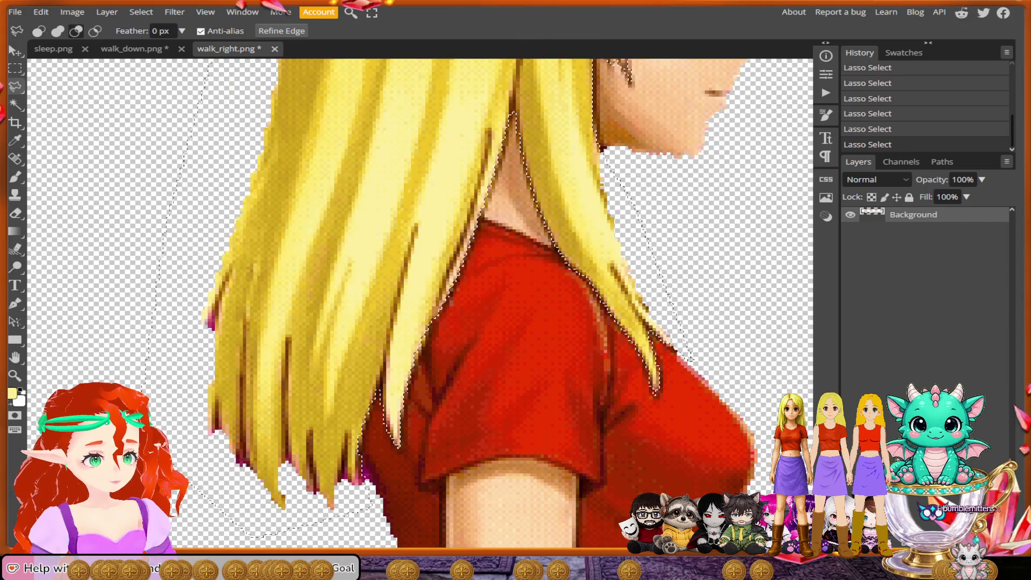
scroll(376, 322, down, 2)
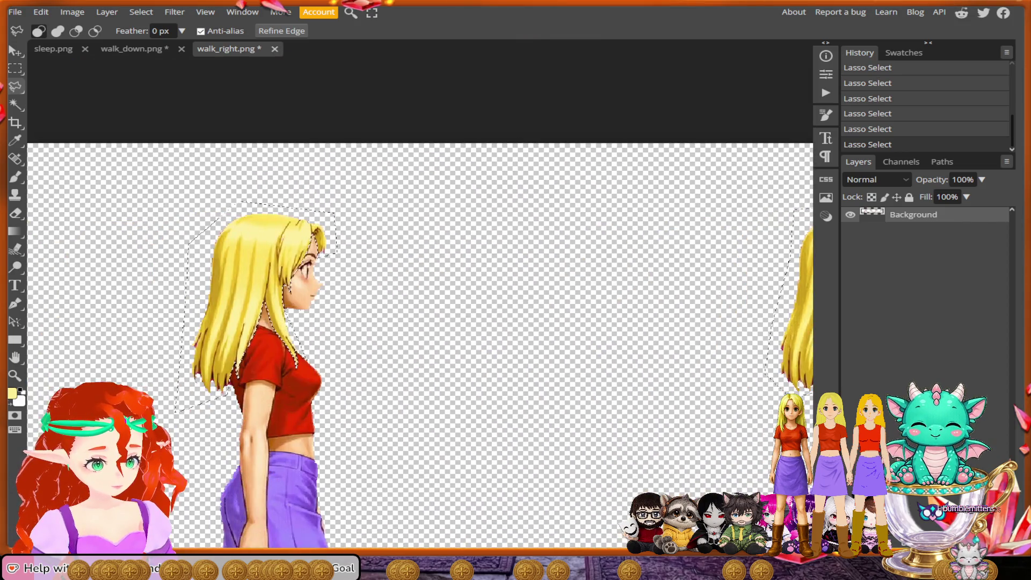
scroll(335, 387, up, 6)
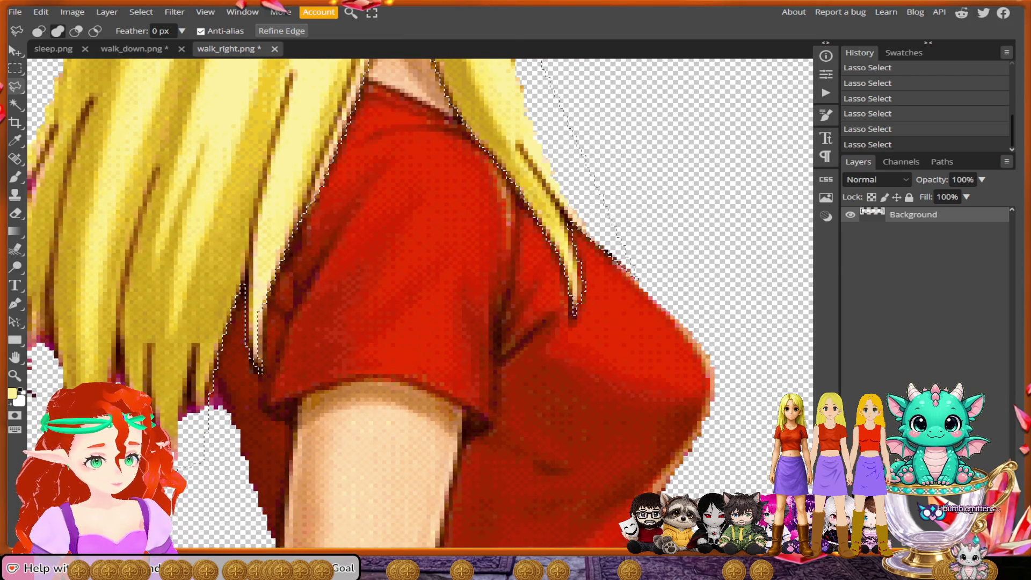
Step: Lasso along the hair/sleeve edge to refine the selection, then zoom back out
mouse_move(264, 309)
mouse_down()
mouse_move(269, 276)
mouse_move(252, 328)
mouse_up()
drag(258, 371, 264, 370)
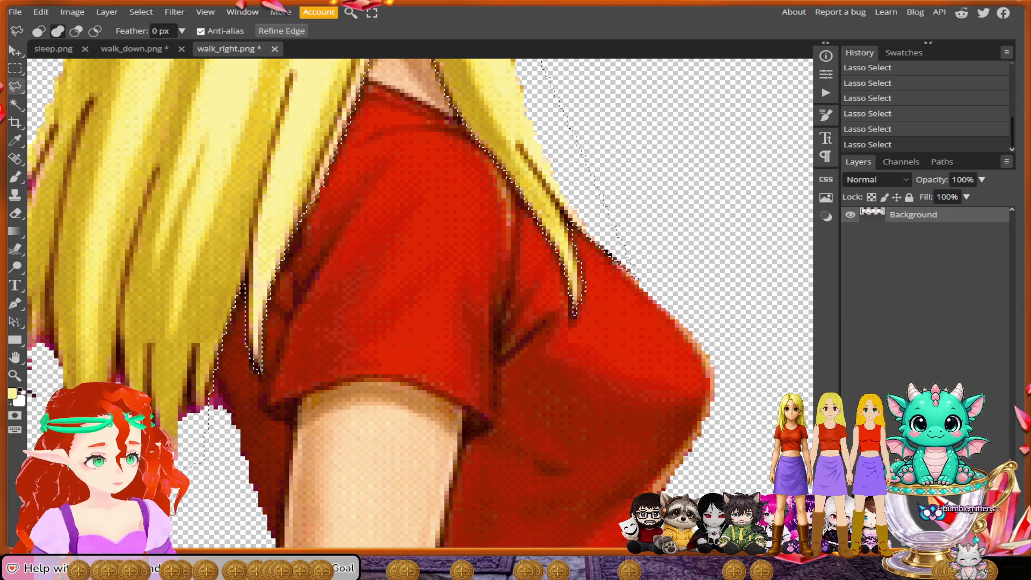
scroll(422, 290, down, 3)
scroll(422, 289, down, 5)
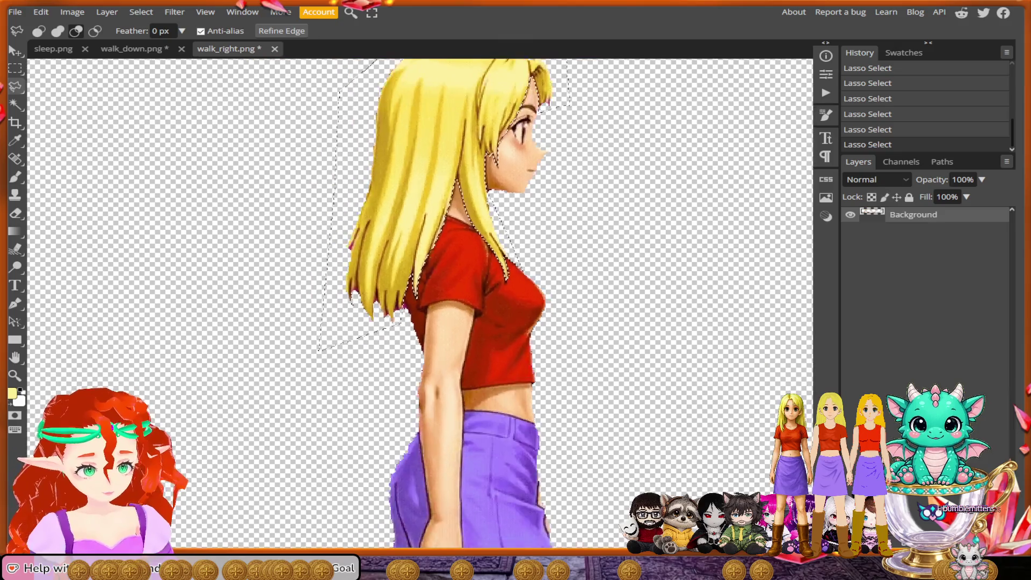
scroll(421, 290, down, 4)
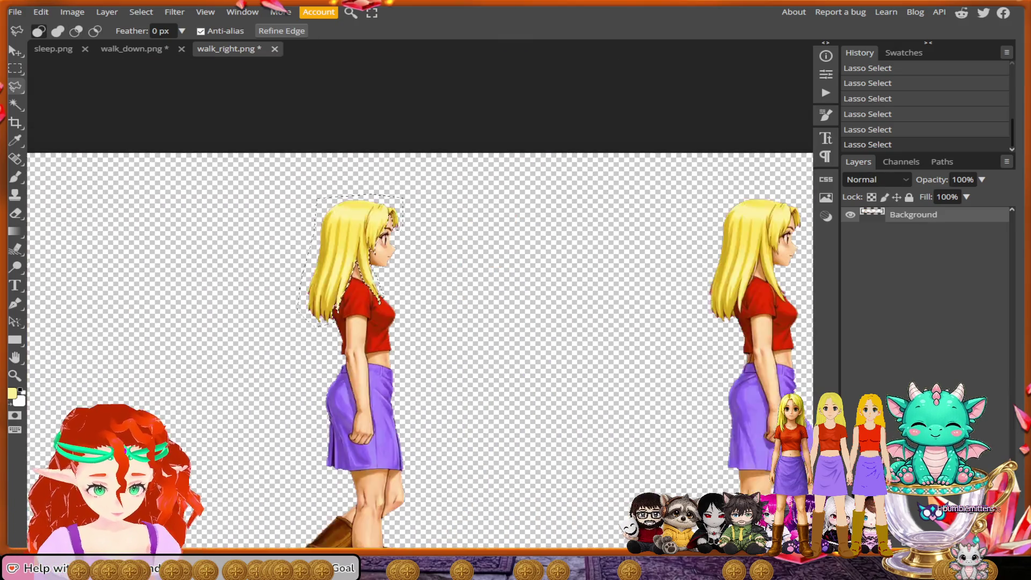
scroll(422, 290, down, 1)
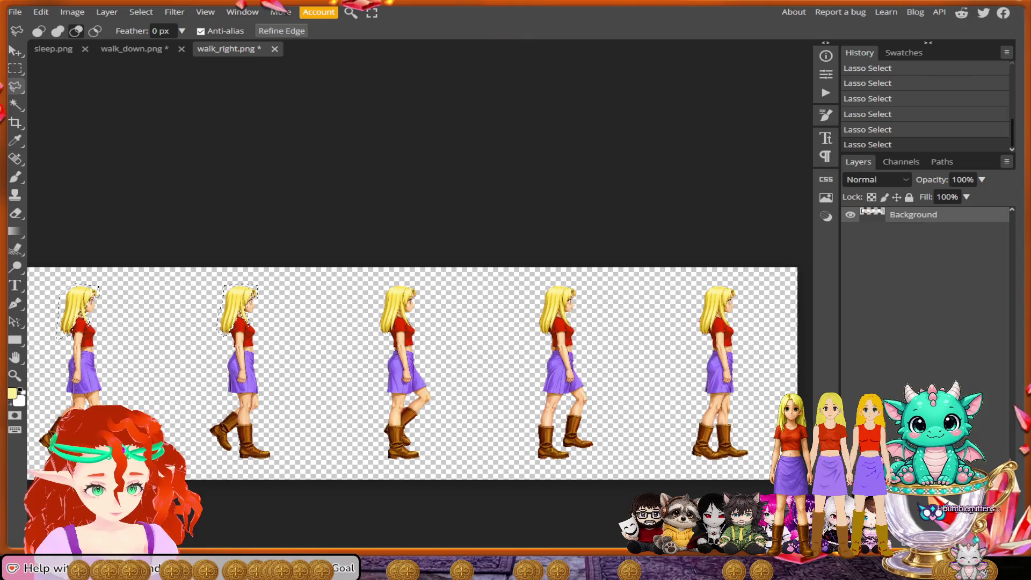
scroll(422, 290, up, 4)
scroll(422, 290, up, 2)
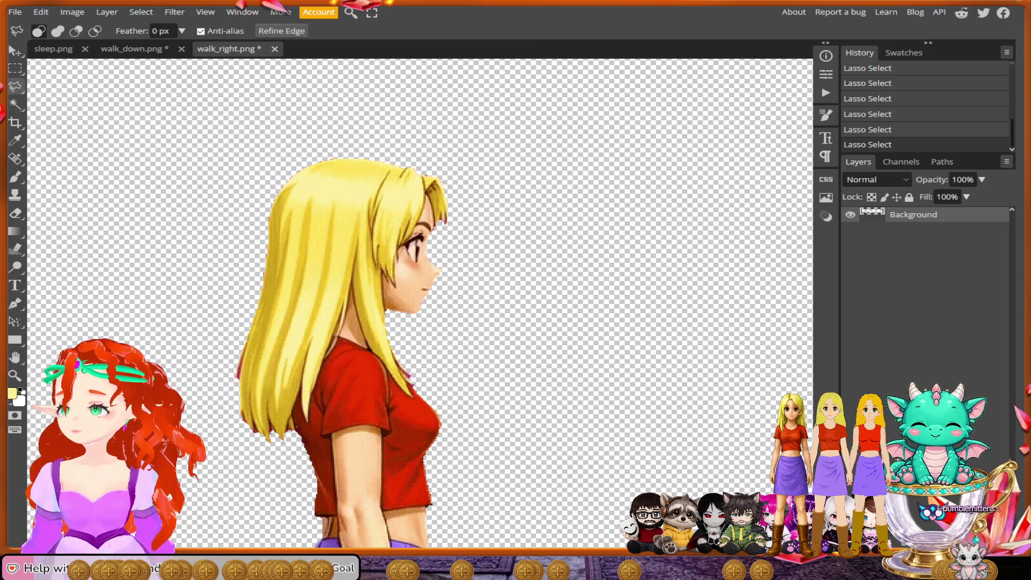
Step: Place Polygonal Lasso points from the forehead over the top and back of the hair, past the ends
scroll(258, 226, up, 3)
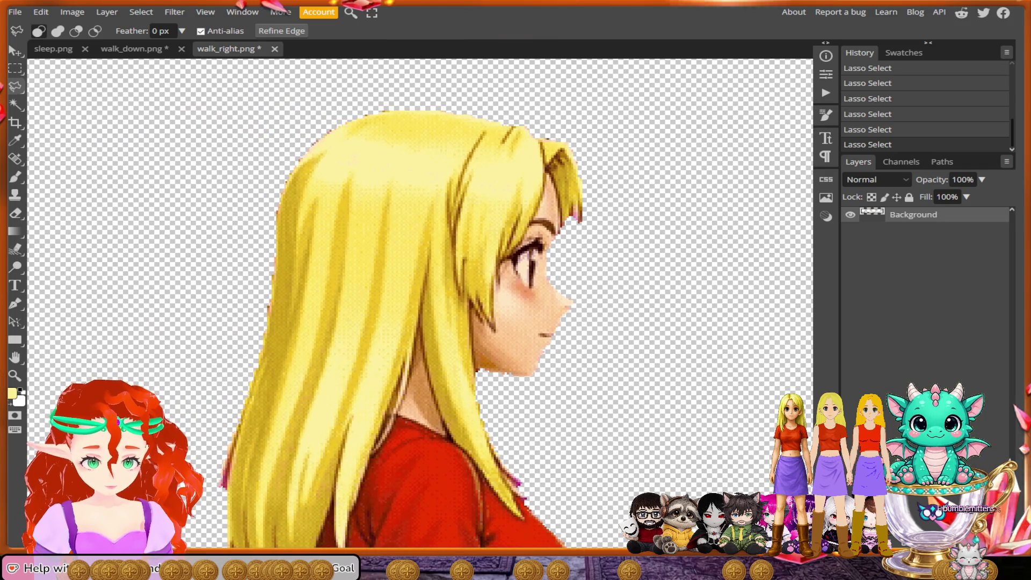
drag(617, 210, 657, 172)
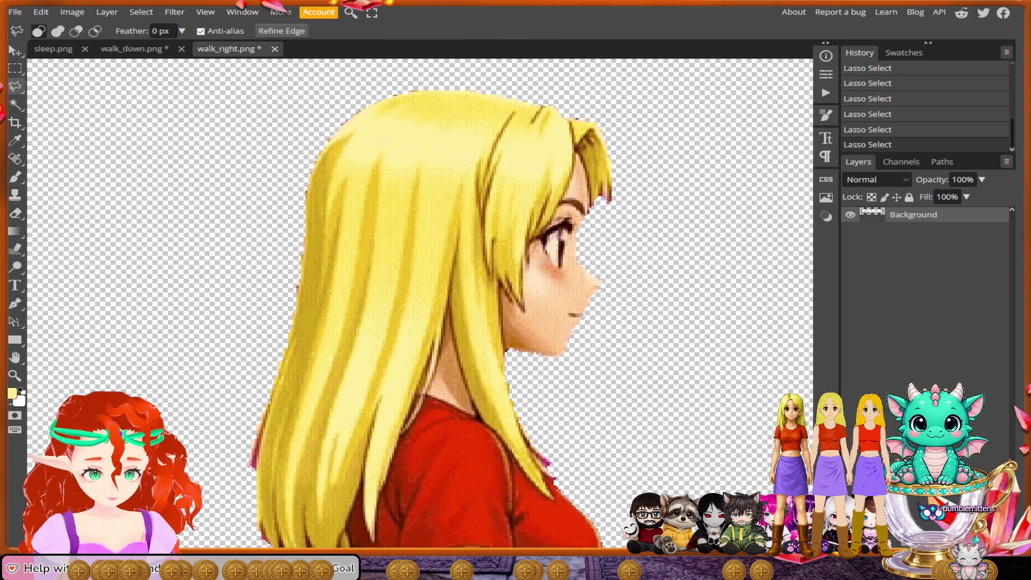
click(630, 73)
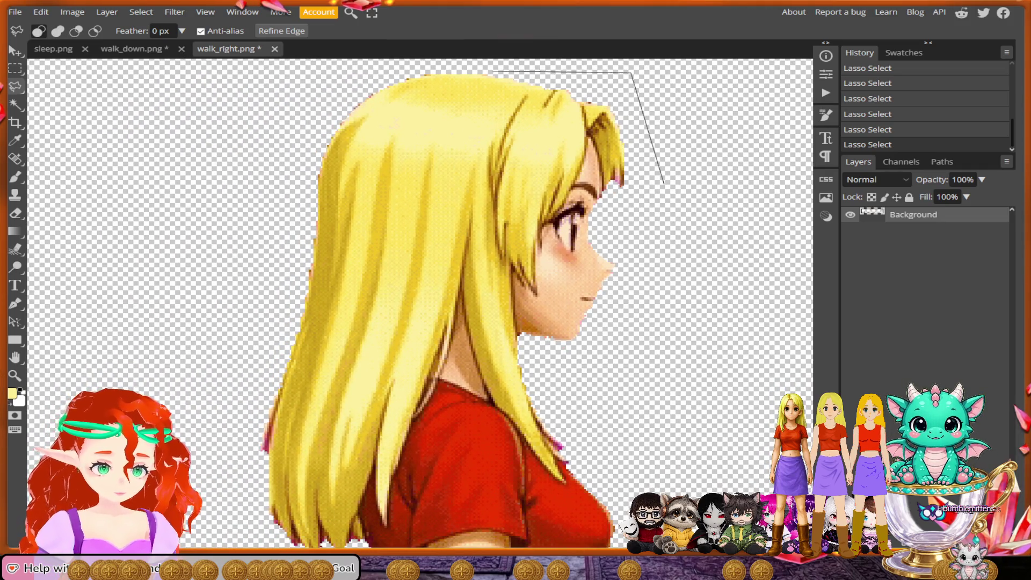
click(447, 90)
click(304, 137)
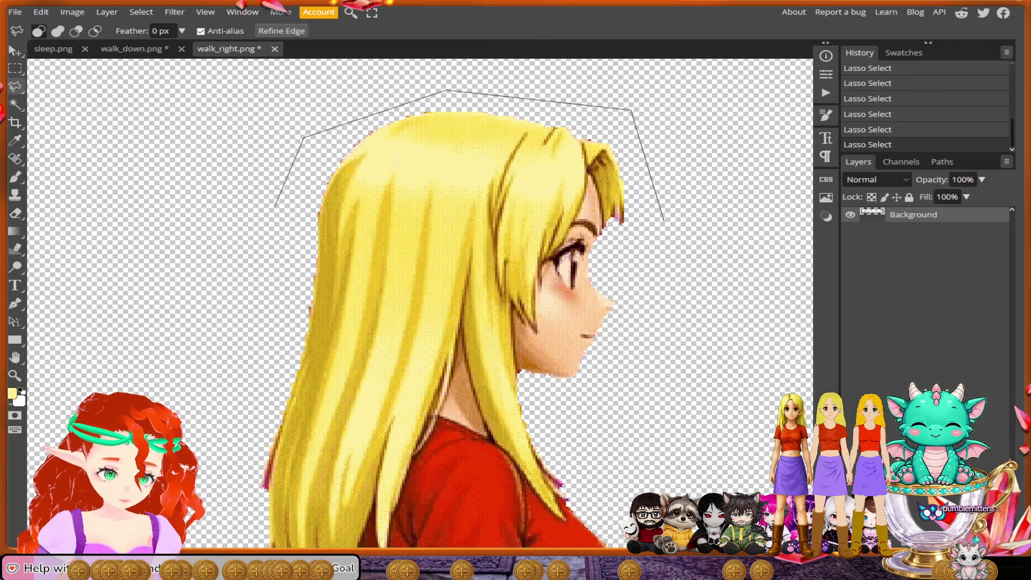
click(265, 239)
click(226, 433)
click(233, 516)
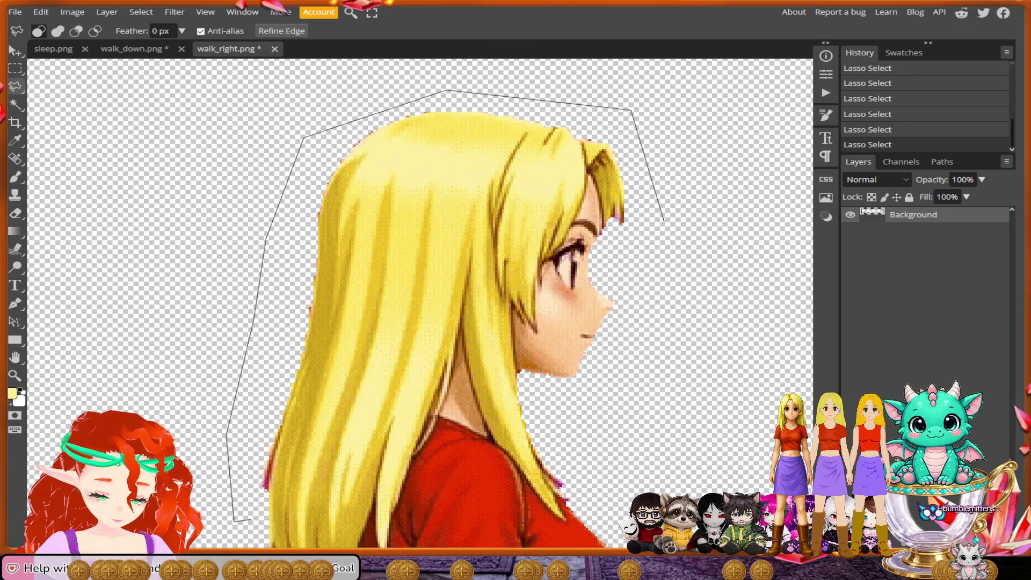
Step: Run the outline beneath the hair ends and up where the hair meets the shirt front
click(274, 367)
click(361, 368)
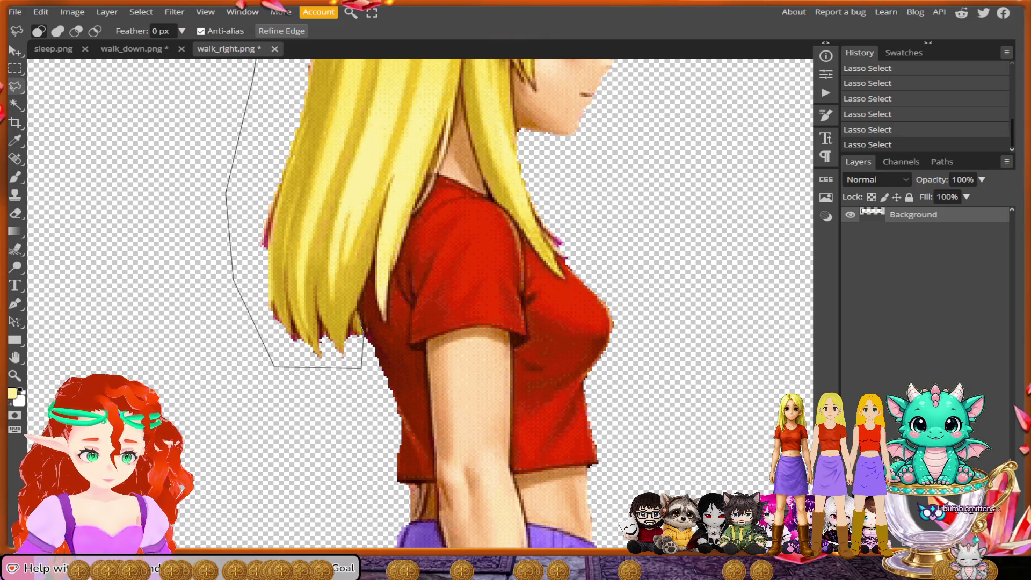
click(357, 308)
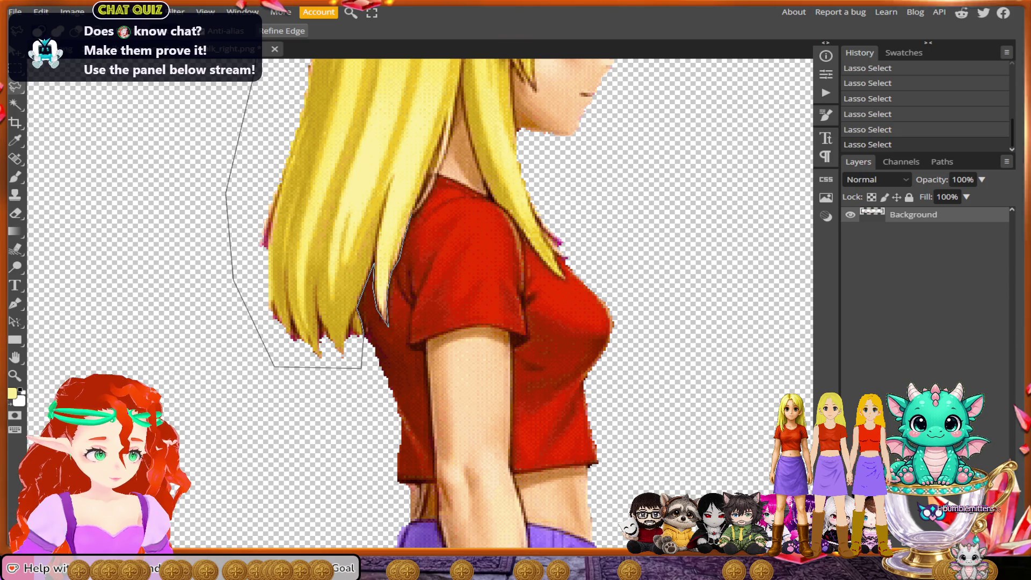
drag(432, 191, 382, 264)
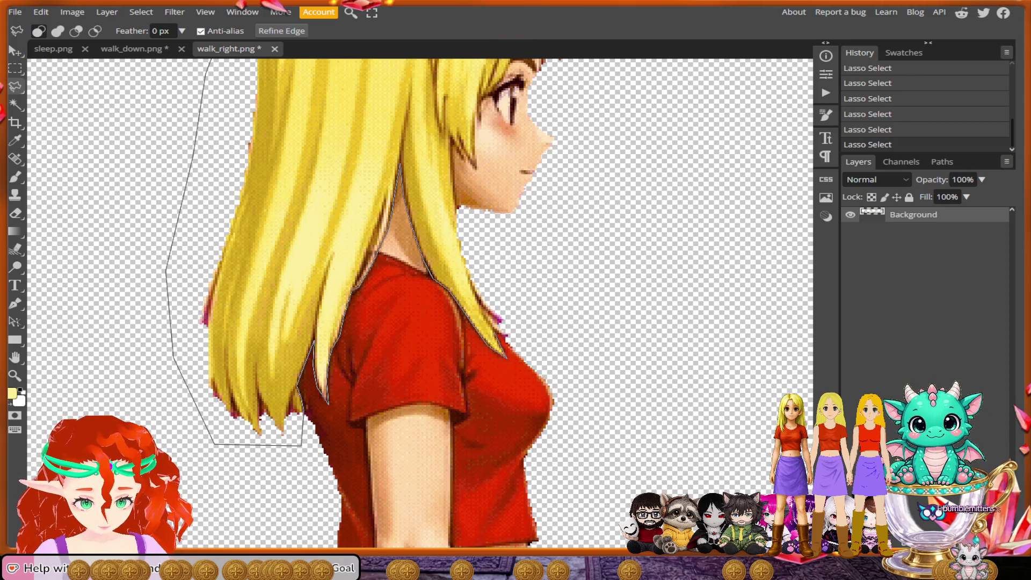
click(535, 306)
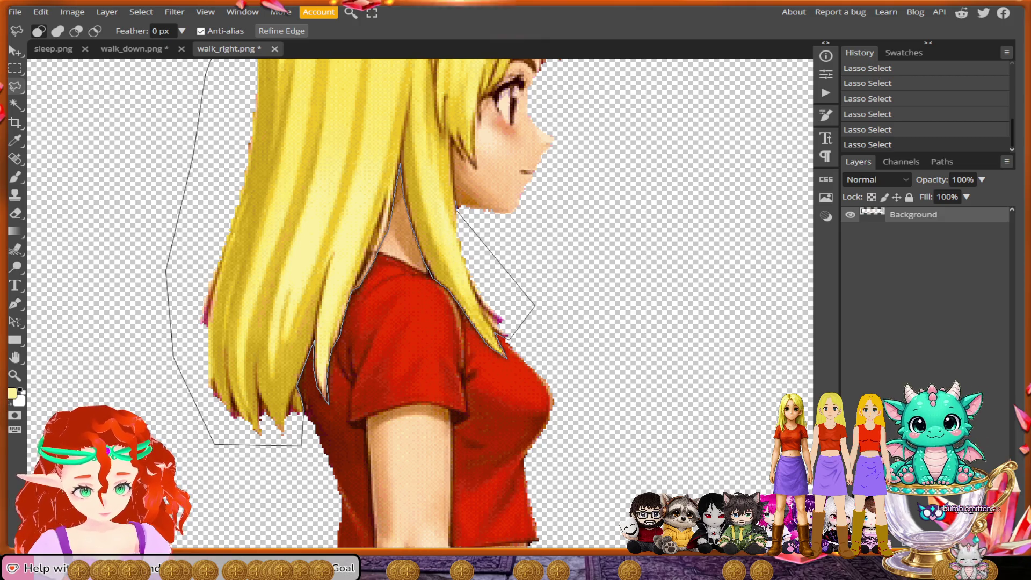
Step: Add points along the neck and in front of the face, then close the outline around the whole hair
click(456, 206)
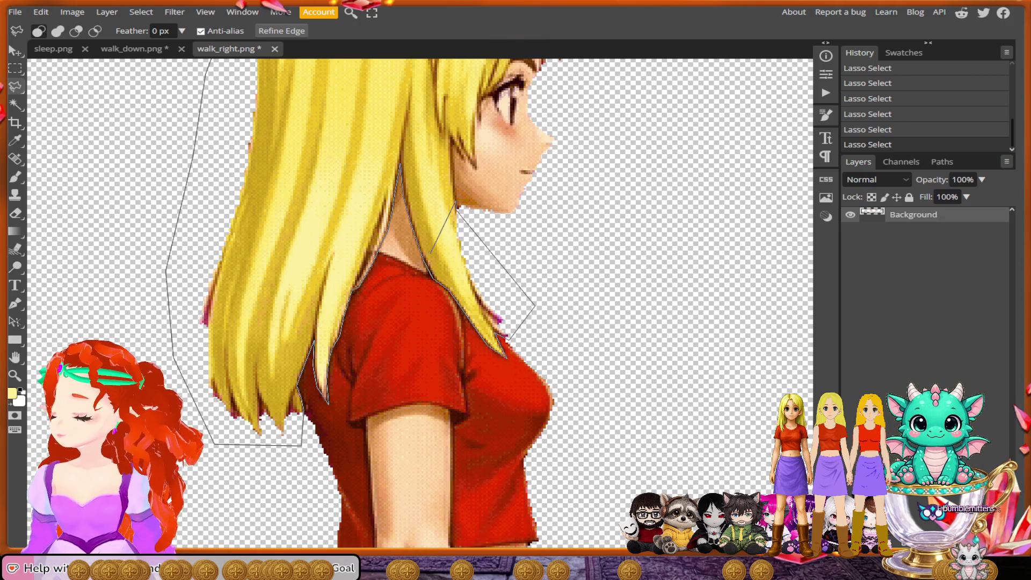
scroll(617, 258, up, 3)
scroll(467, 242, up, 5)
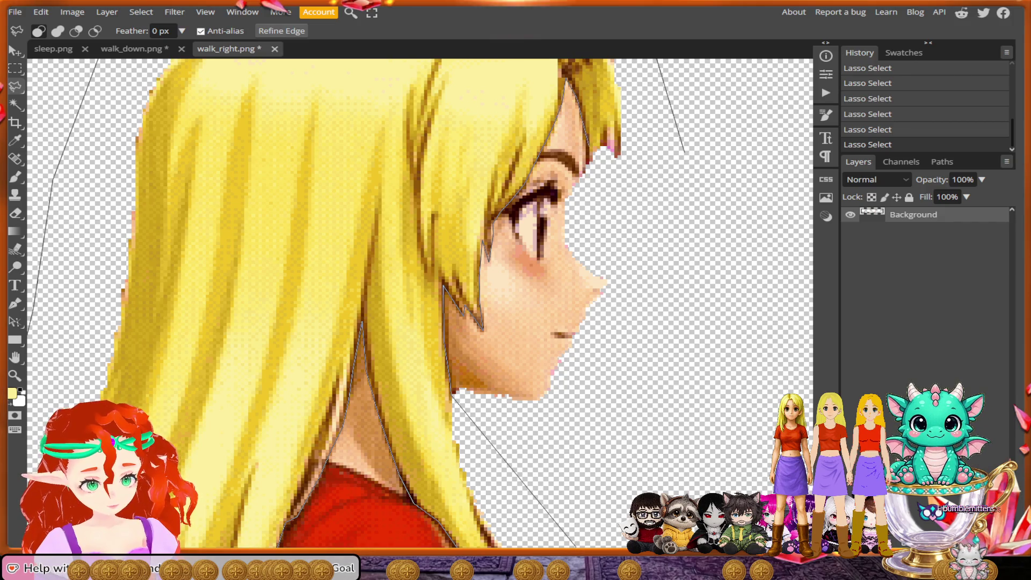
click(593, 188)
click(677, 188)
click(683, 153)
scroll(421, 304, down, 3)
scroll(421, 303, left, 3)
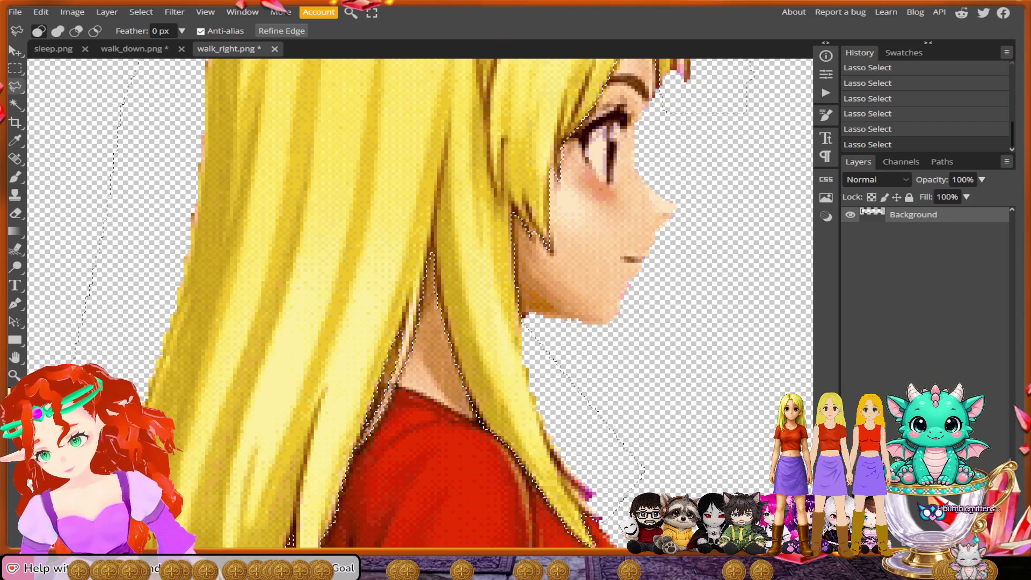
scroll(472, 263, down, 5)
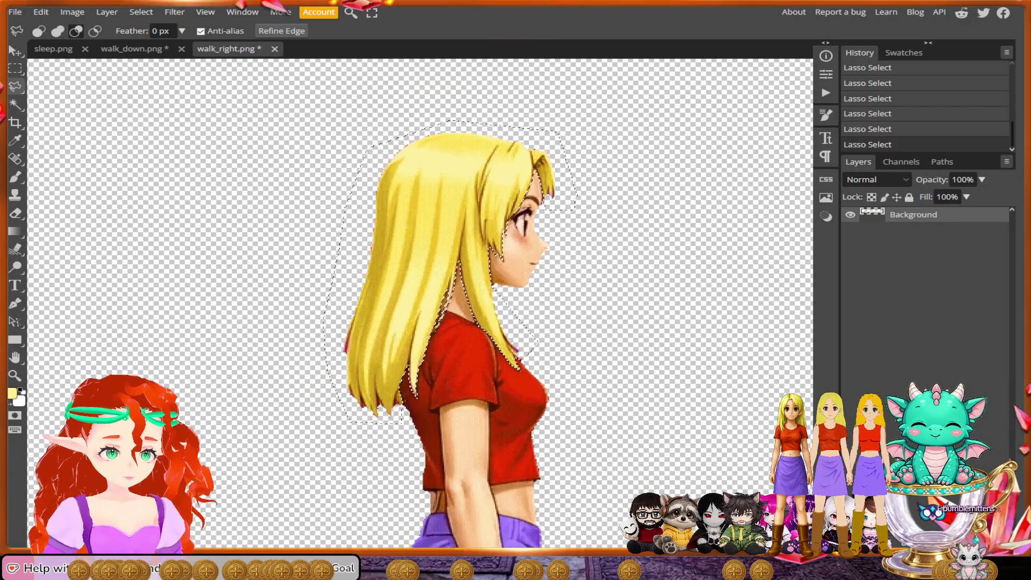
Step: Switch to Subtract from selection mode with Alt and start a lasso arc over the top of the hair
scroll(408, 301, down, 5)
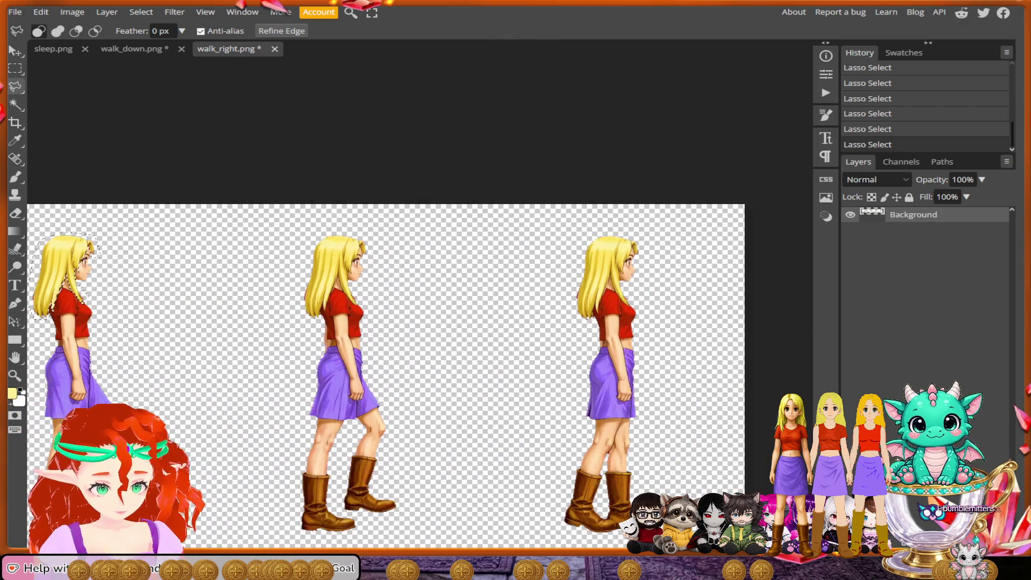
scroll(462, 290, up, 5)
scroll(505, 278, up, 3)
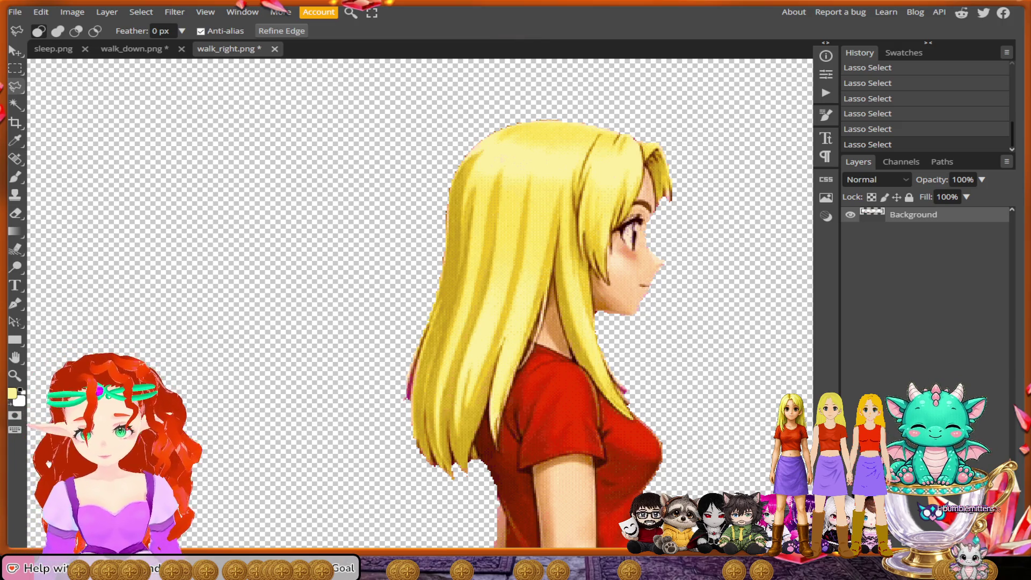
key(alt)
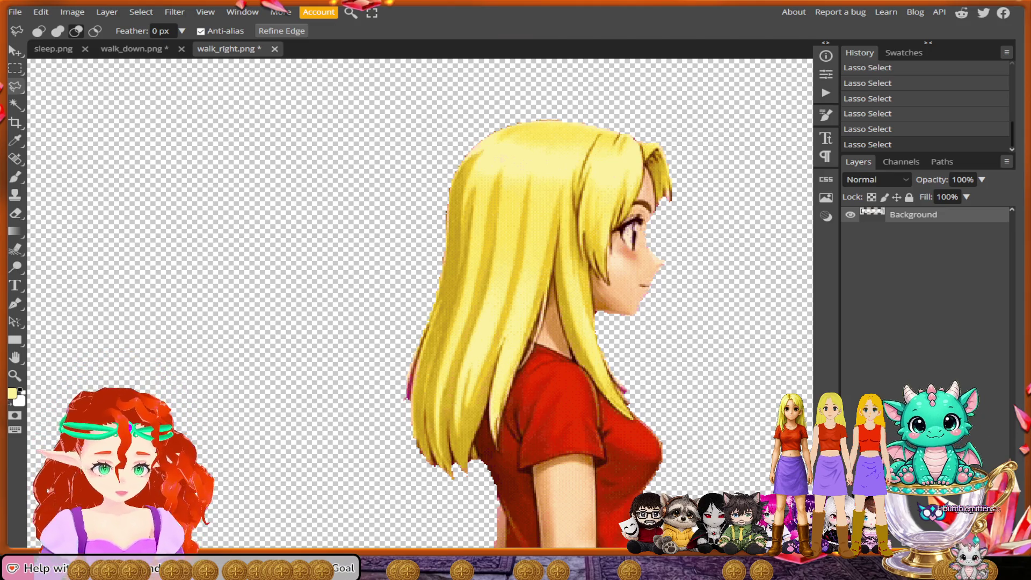
mouse_move(727, 268)
mouse_down()
mouse_move(725, 150)
mouse_move(616, 99)
mouse_move(512, 99)
mouse_move(396, 181)
mouse_move(372, 412)
mouse_move(420, 498)
mouse_move(462, 483)
mouse_move(480, 460)
mouse_up()
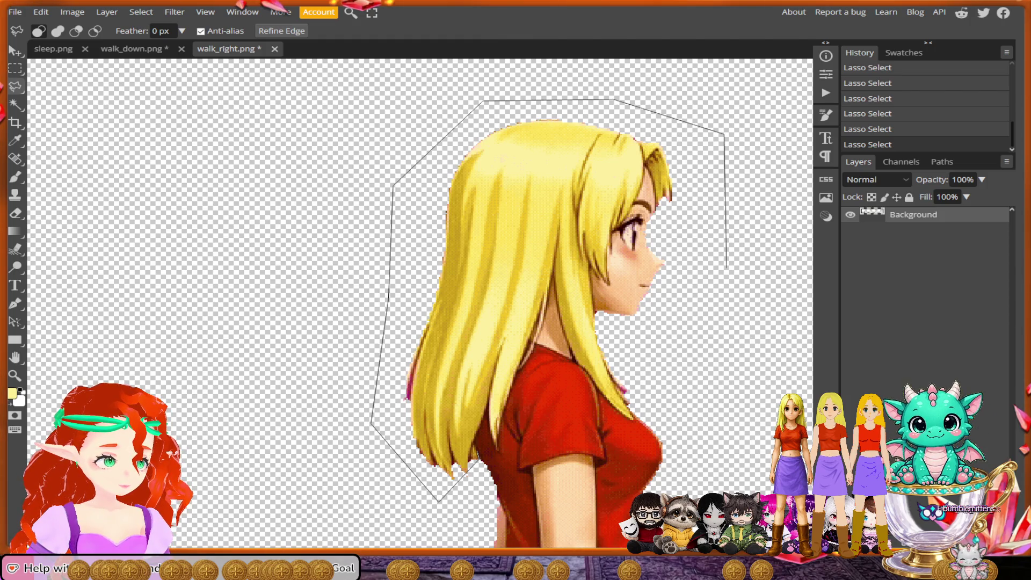
Step: Trace the hair's inner edge along face, neck and shirt, anchoring beside the shoulder, and close the selection
drag(475, 438, 487, 407)
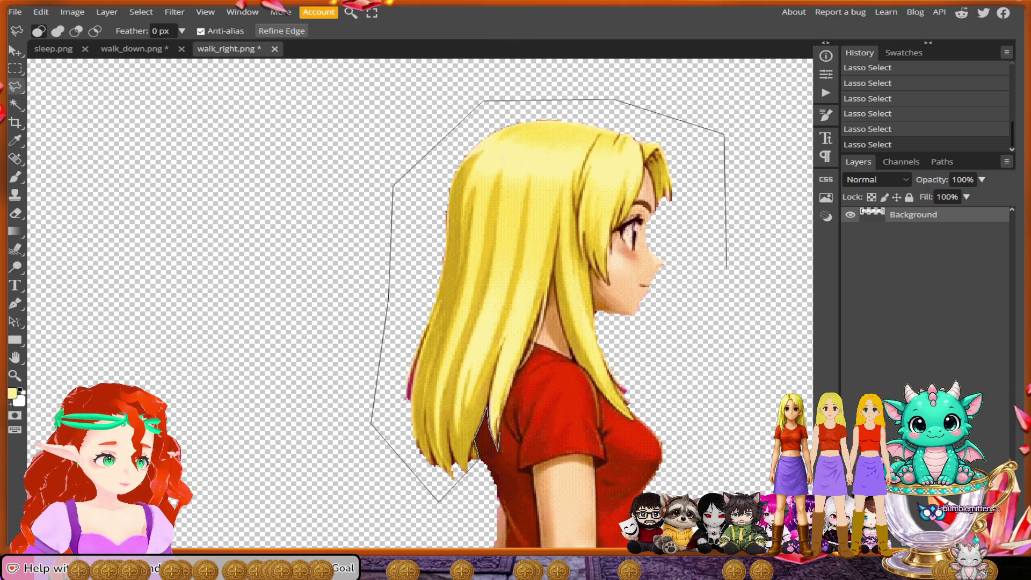
drag(499, 425, 512, 388)
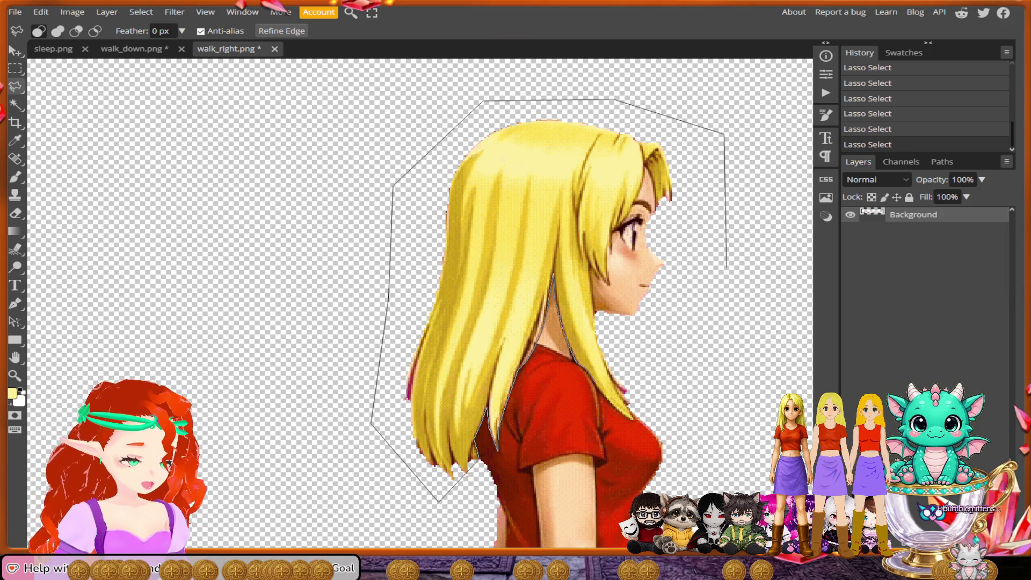
scroll(592, 379, up, 1)
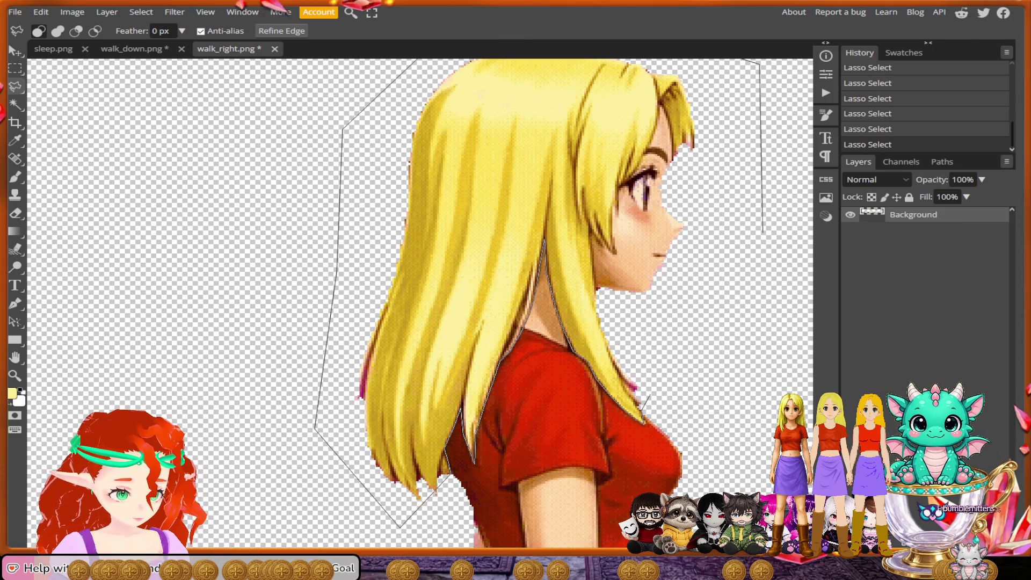
click(665, 356)
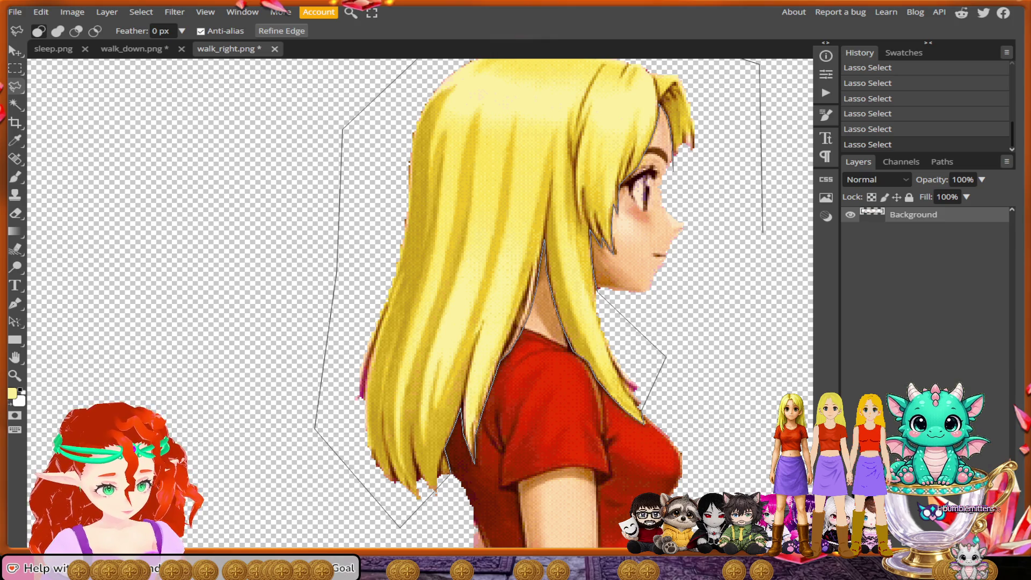
key(Return)
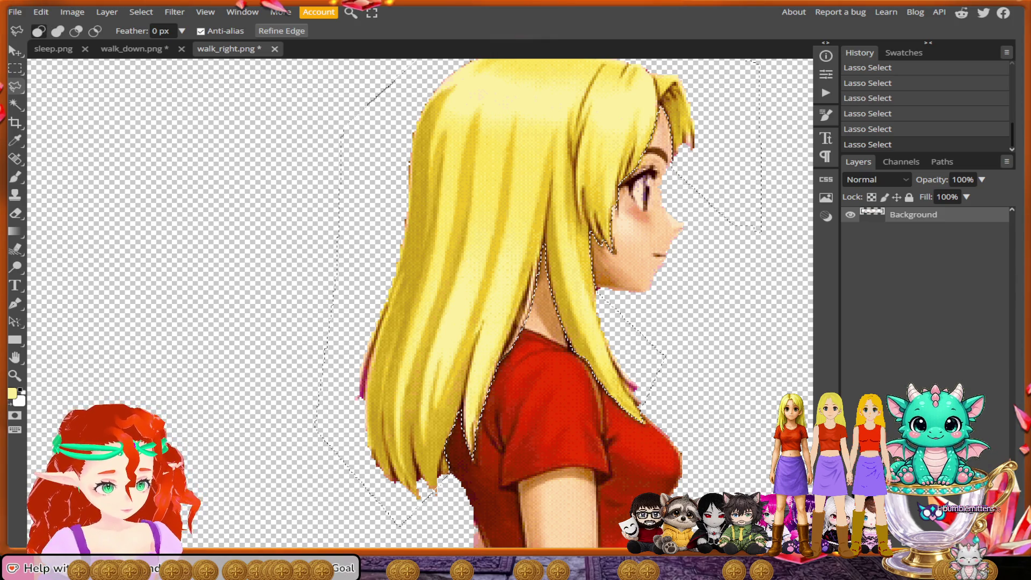
Step: Lasso the gap between the hair strands at the neck to patch the selection, then zoom back out
scroll(544, 342, up, 5)
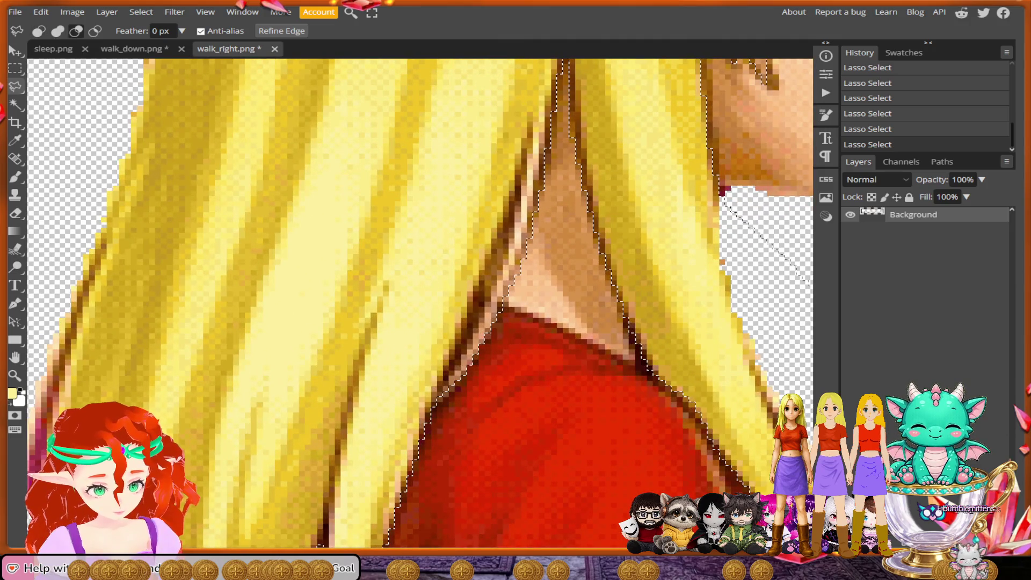
mouse_move(519, 178)
mouse_down()
mouse_move(514, 236)
mouse_move(486, 322)
mouse_up()
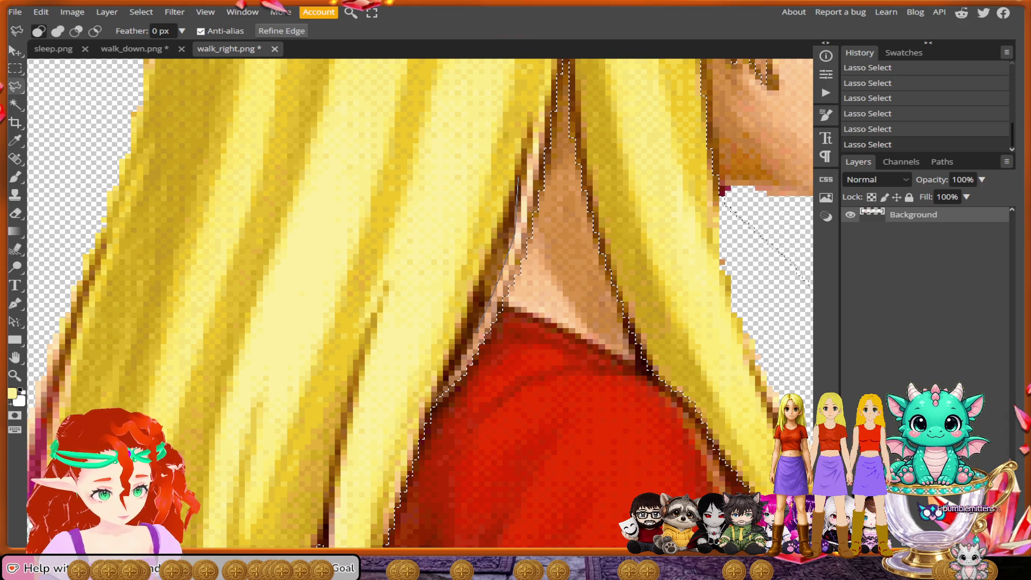
drag(437, 388, 498, 235)
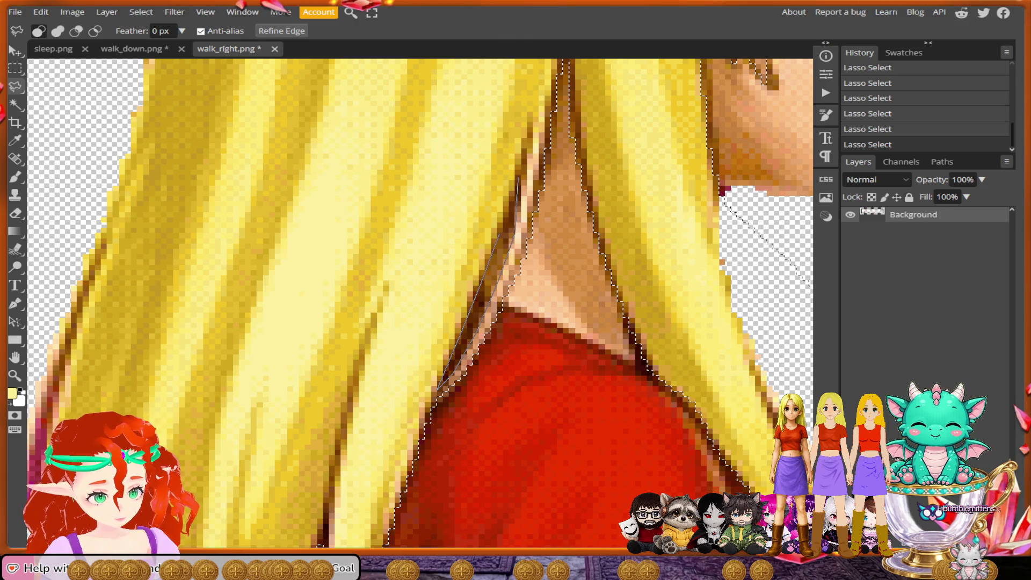
drag(518, 178, 521, 169)
scroll(580, 287, down, 3)
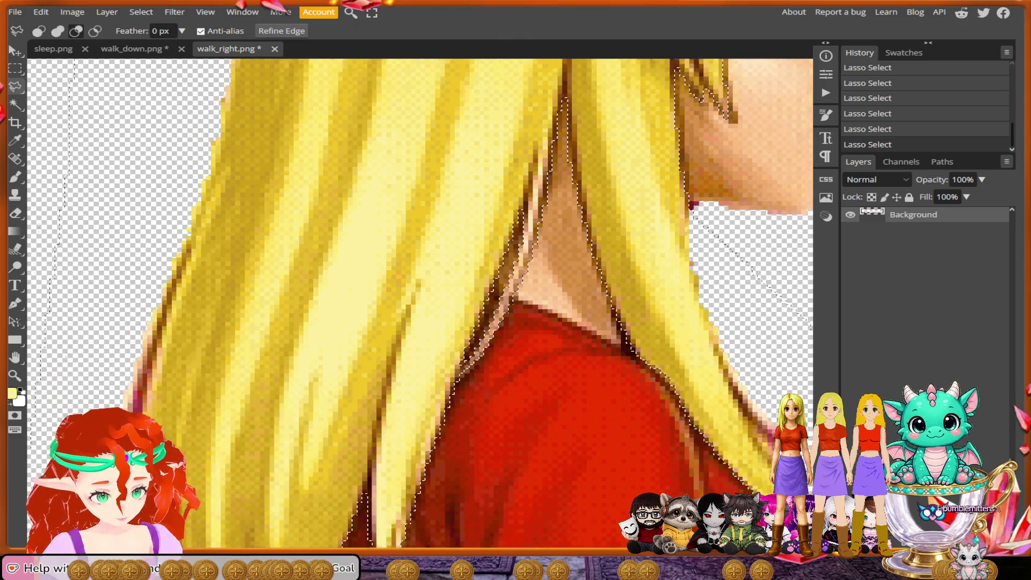
scroll(607, 294, down, 4)
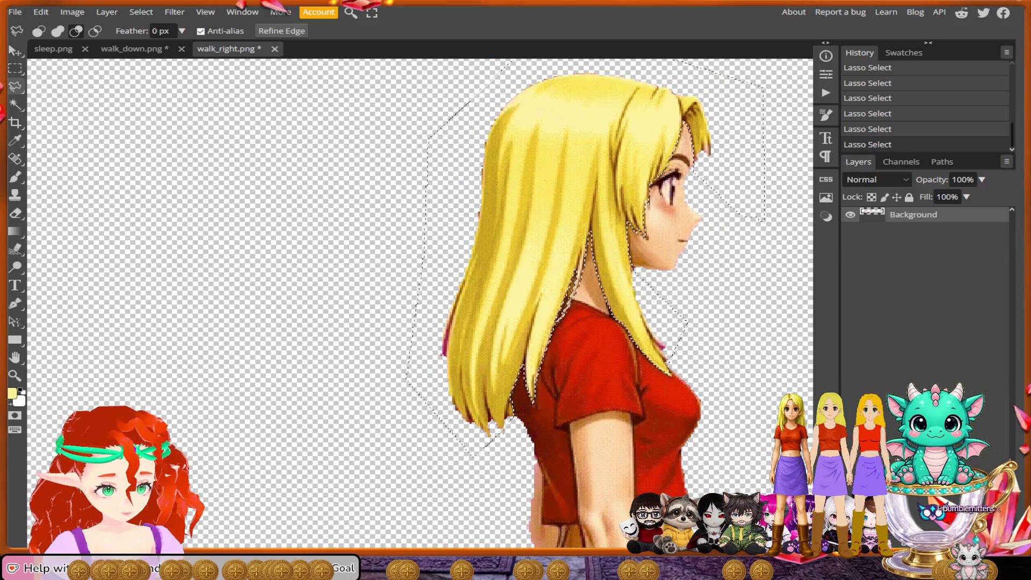
scroll(580, 301, down, 3)
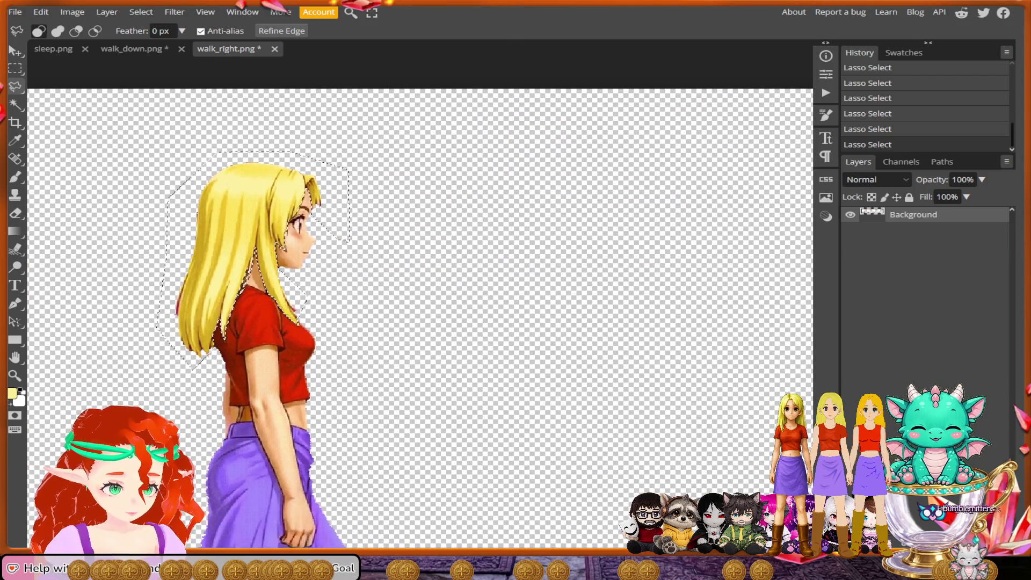
scroll(571, 279, up, 5)
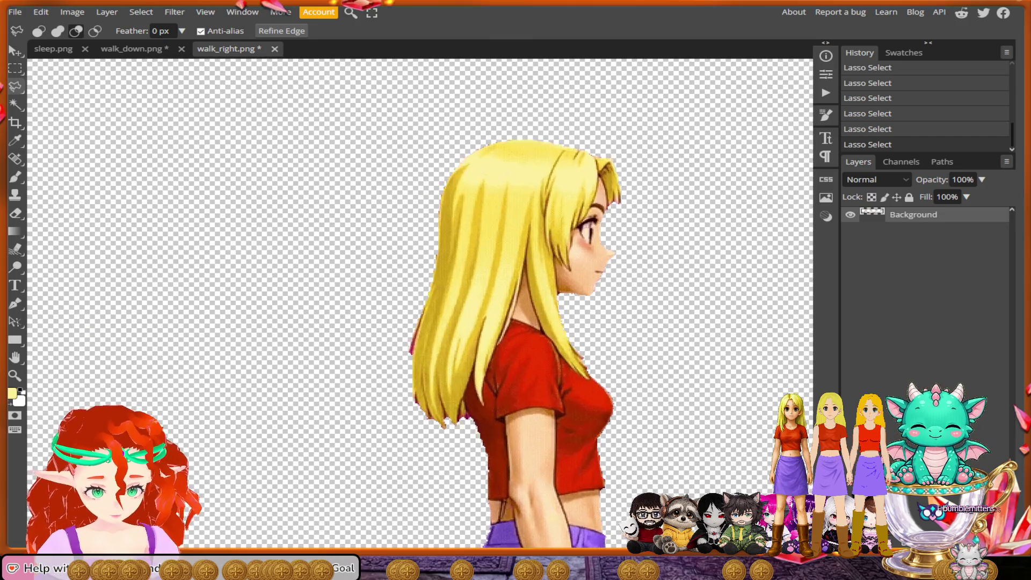
scroll(419, 303, left, 1)
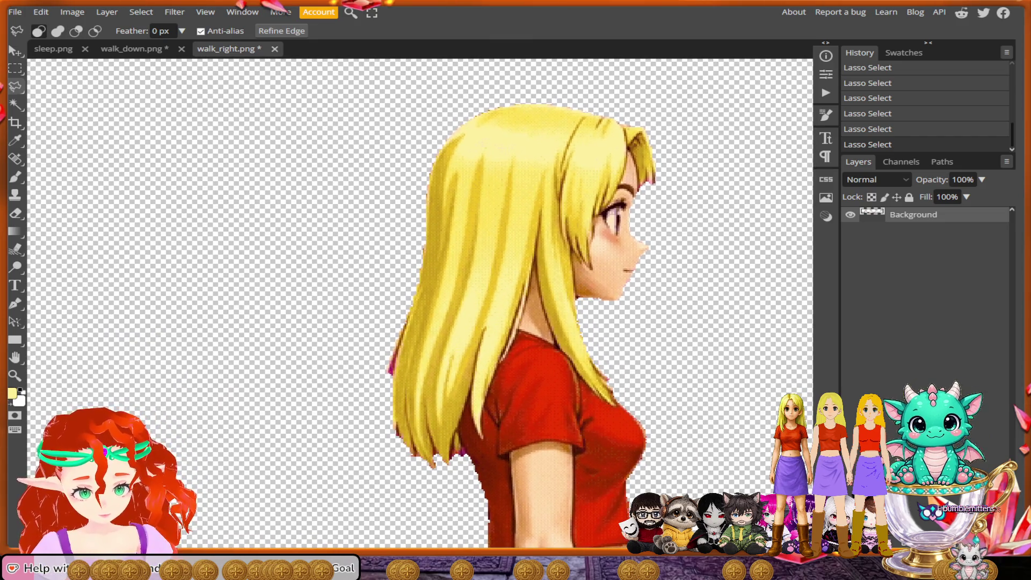
scroll(590, 75, up, 2)
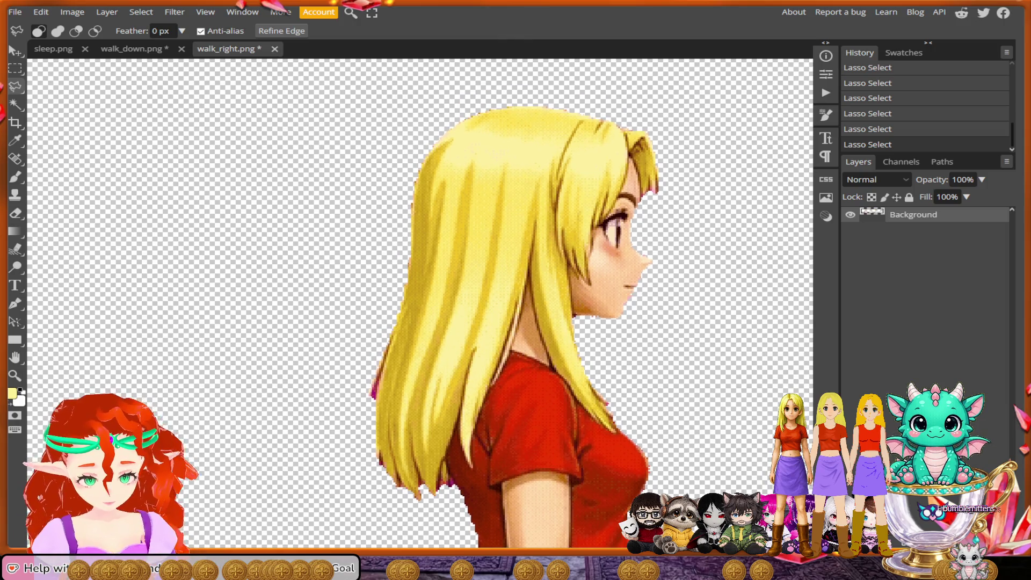
Step: Polygonal-lasso the hair from over the head, down the neck, up the jaw to the forehead, and close it
mouse_move(719, 184)
mouse_down()
mouse_move(645, 97)
mouse_move(451, 105)
mouse_move(366, 254)
mouse_move(330, 400)
mouse_move(374, 504)
mouse_move(446, 503)
mouse_move(451, 484)
mouse_up()
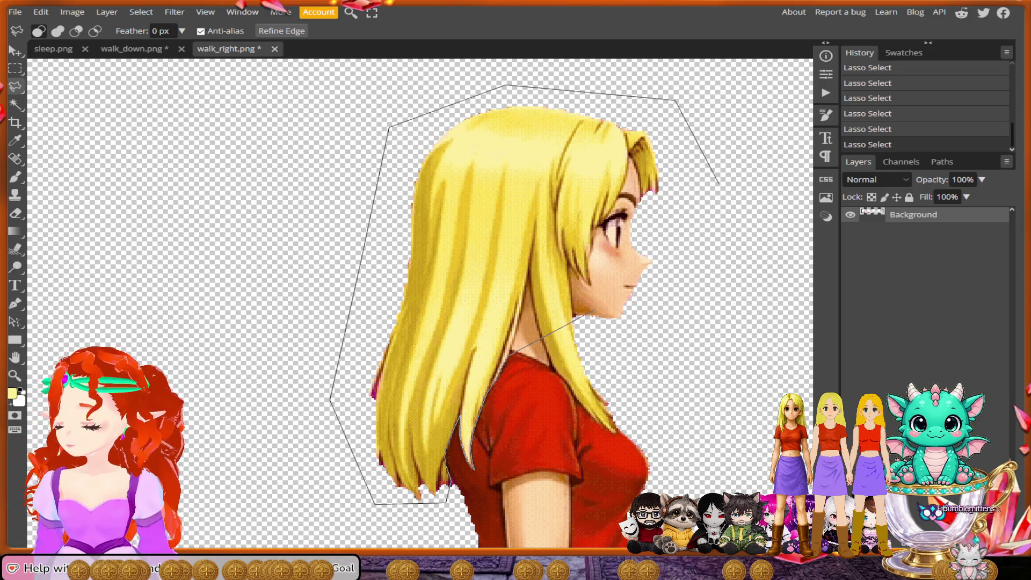
scroll(548, 313, up, 3)
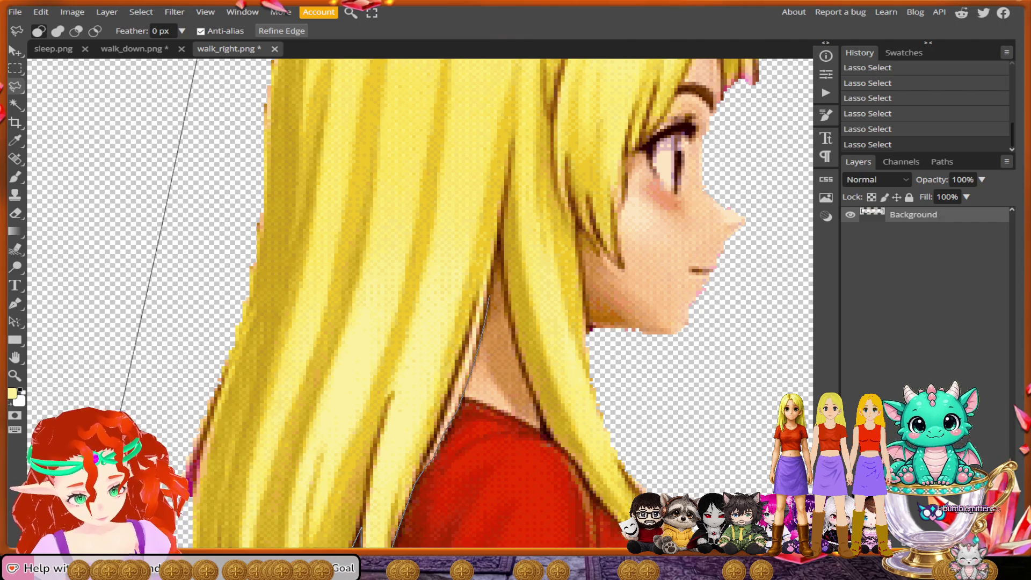
click(499, 253)
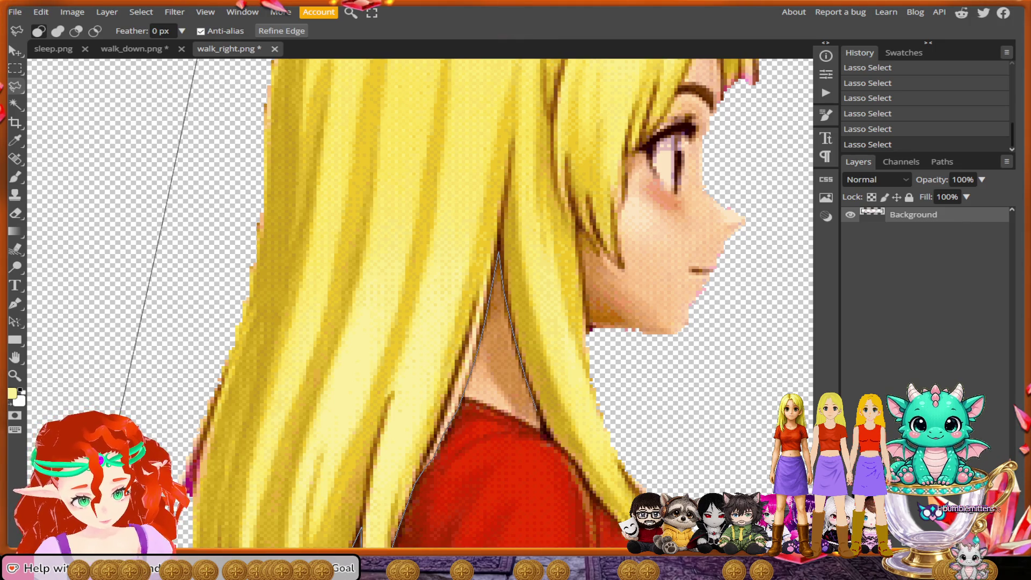
click(548, 438)
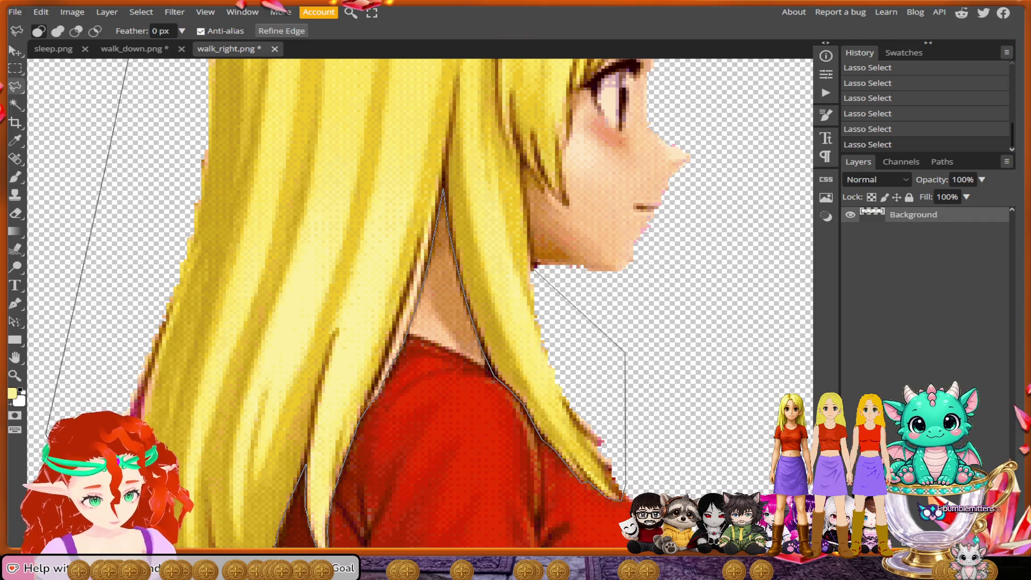
click(533, 267)
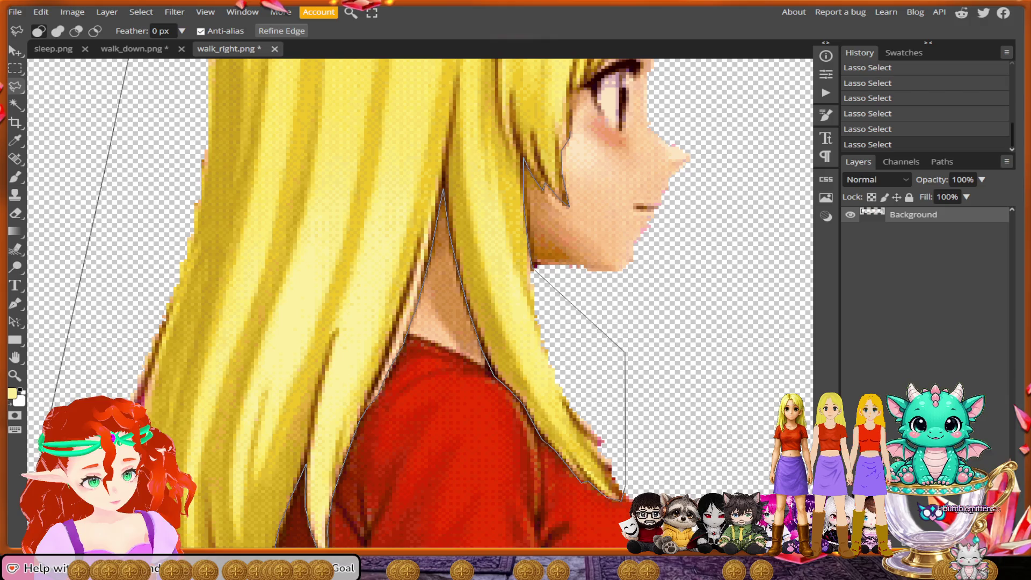
scroll(623, 504, up, 2)
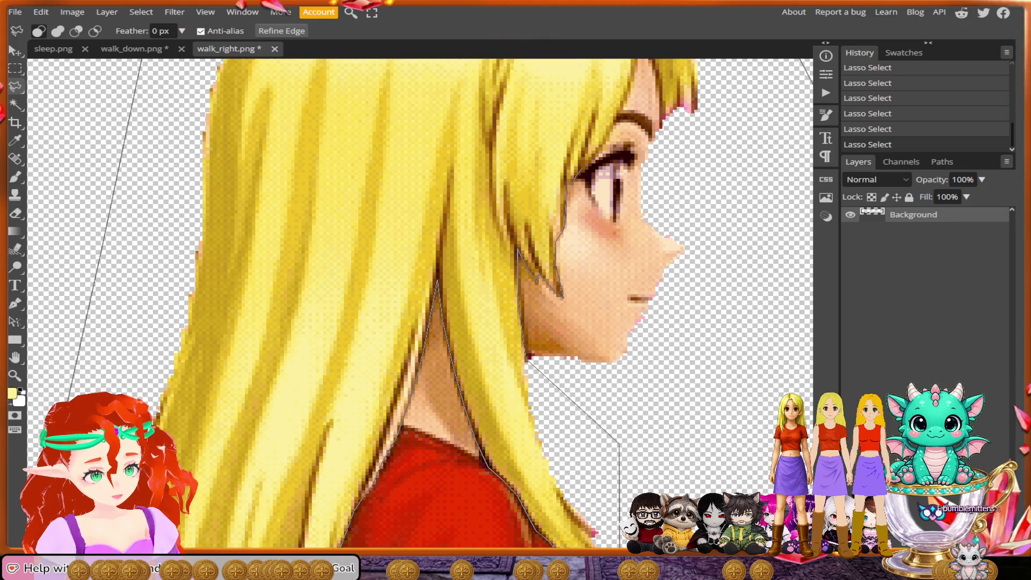
scroll(419, 303, up, 2)
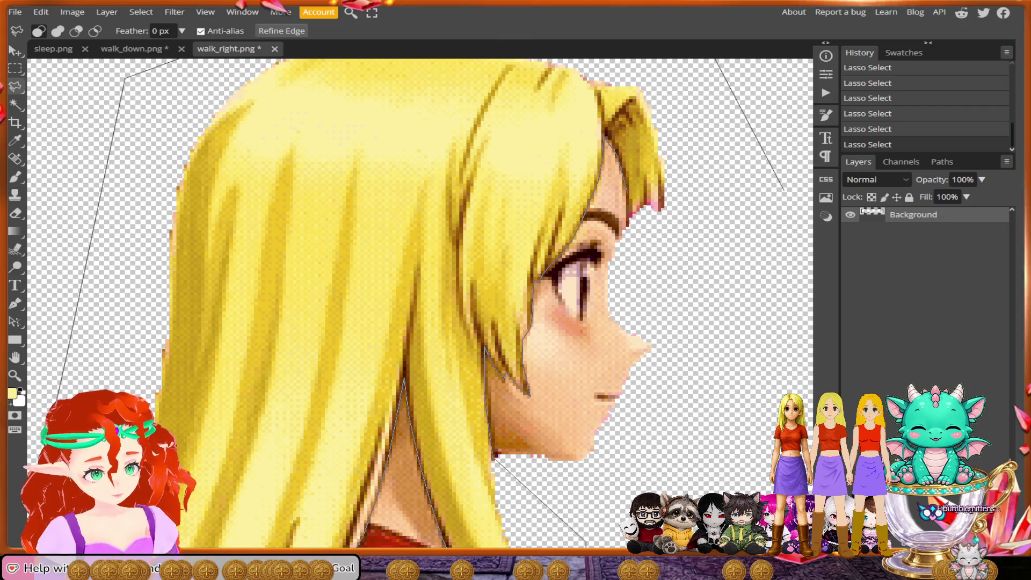
click(629, 245)
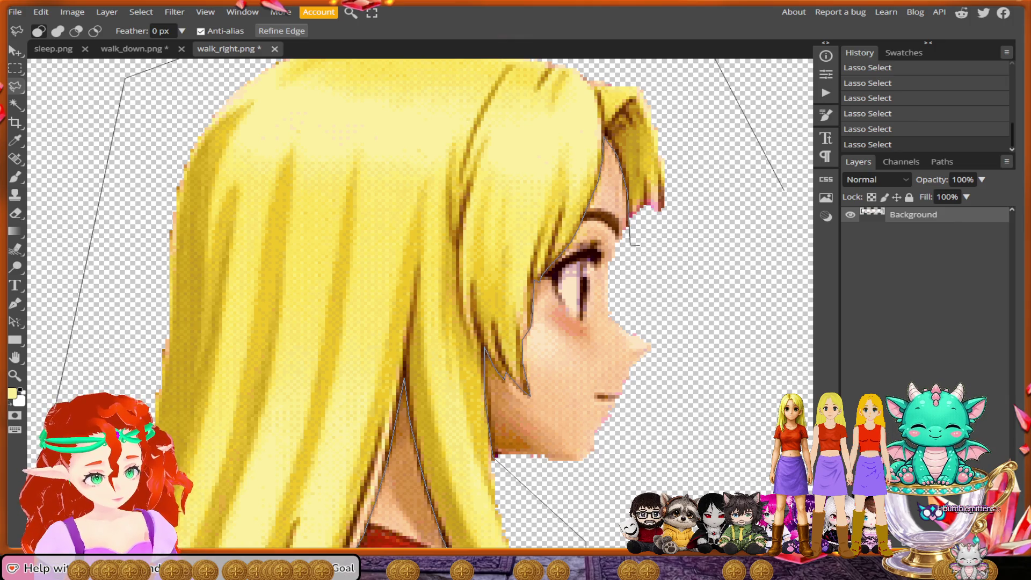
click(760, 244)
double_click(761, 199)
Step: Invert the selection and delete the bodies, leaving only the hair in every frame
scroll(489, 285, down, 10)
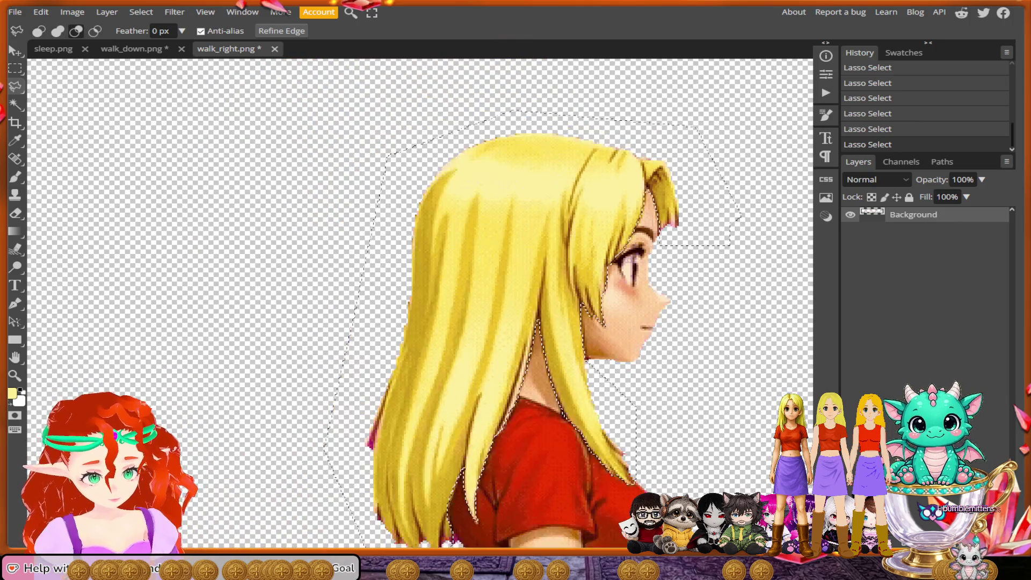
scroll(489, 286, down, 4)
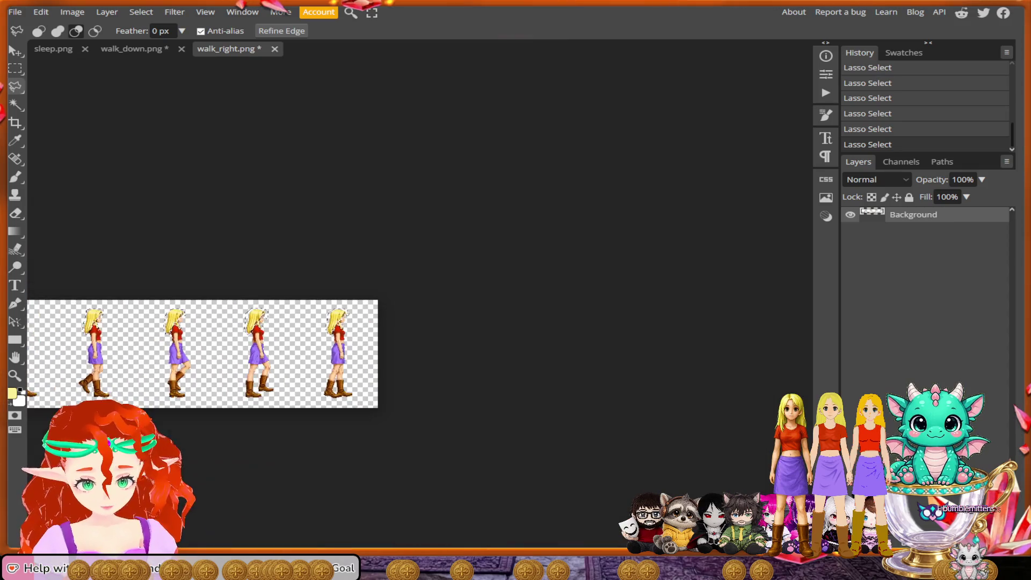
click(141, 12)
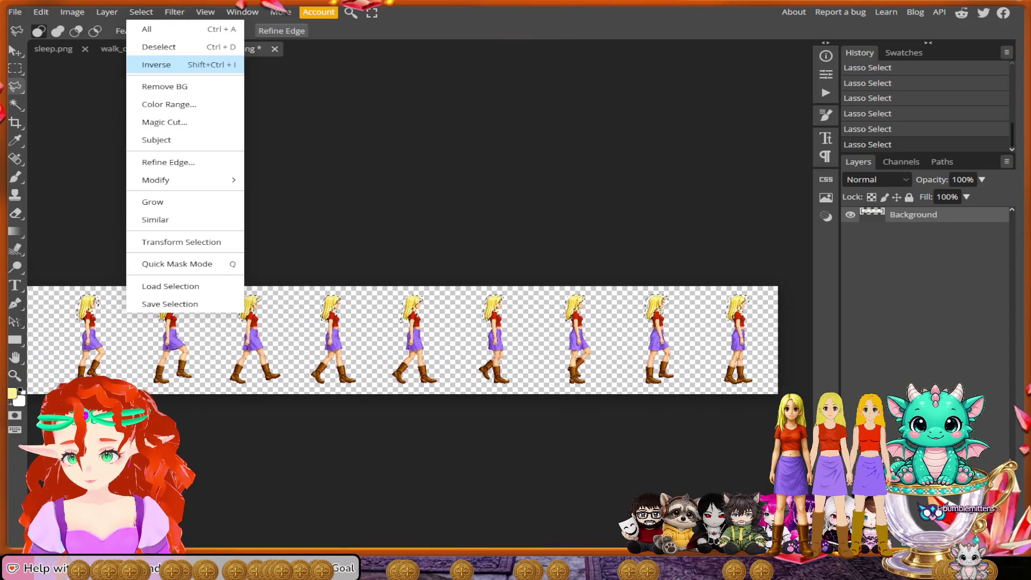
click(155, 64)
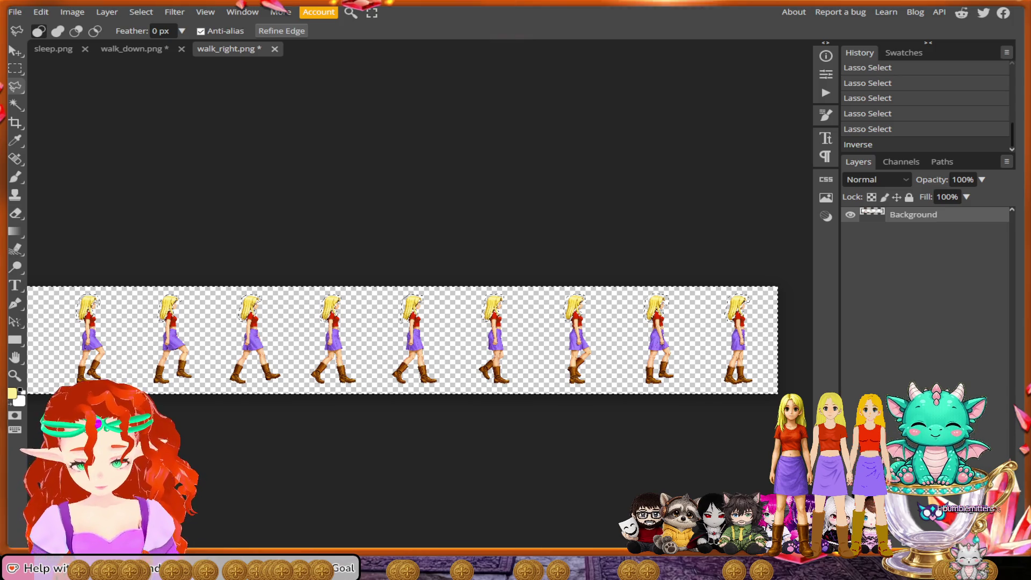
key(Delete)
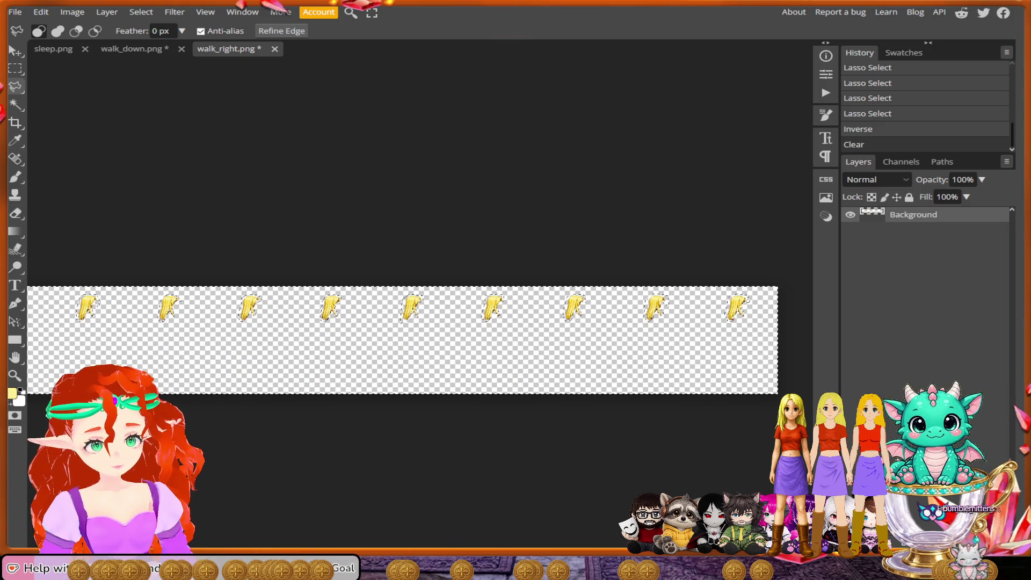
scroll(418, 322, down, 2)
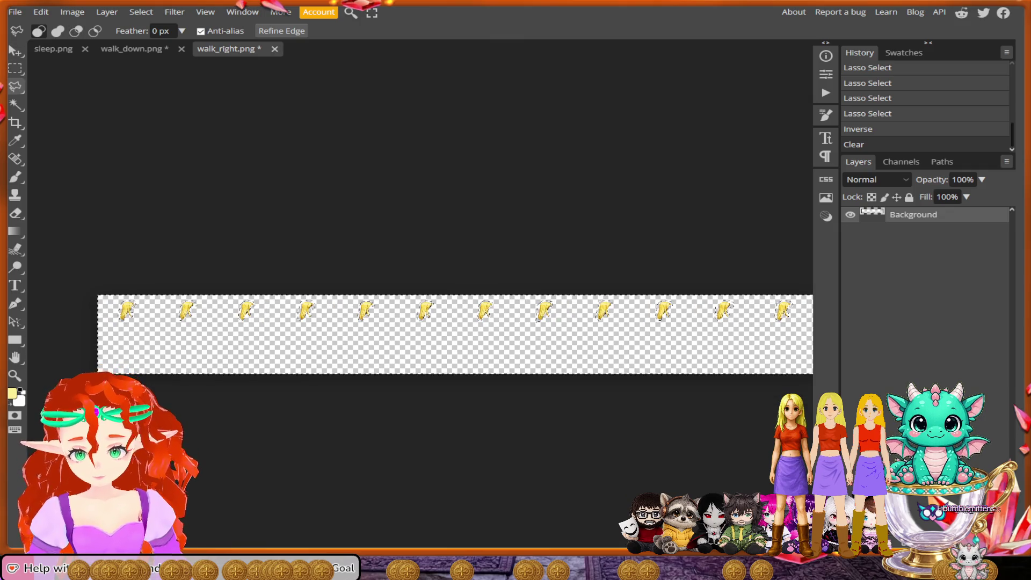
click(15, 12)
Step: Export the strip as a PNG named walk_righthair and dismiss the ad-blocker notice
mouse_move(39, 184)
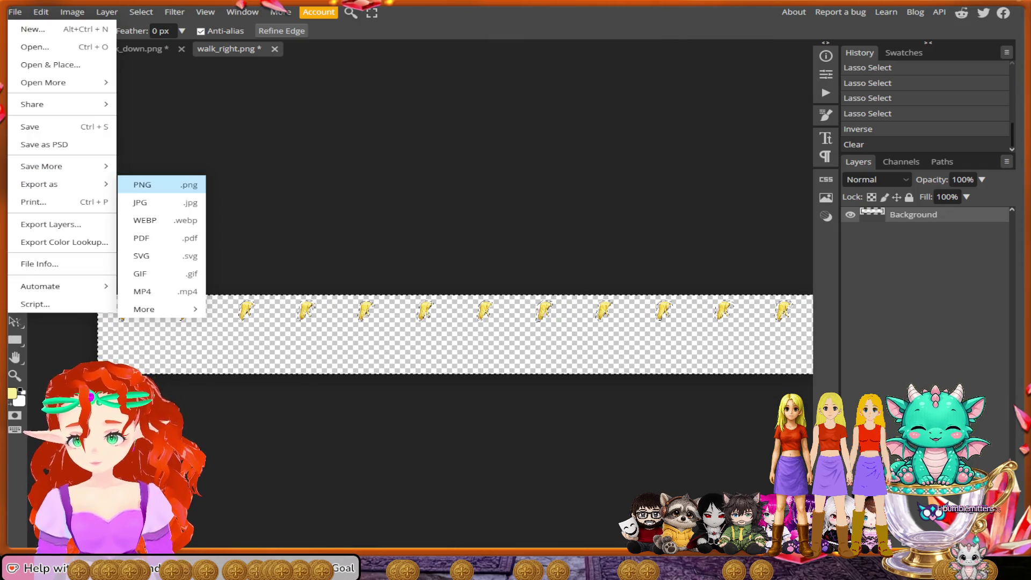
click(161, 184)
click(499, 133)
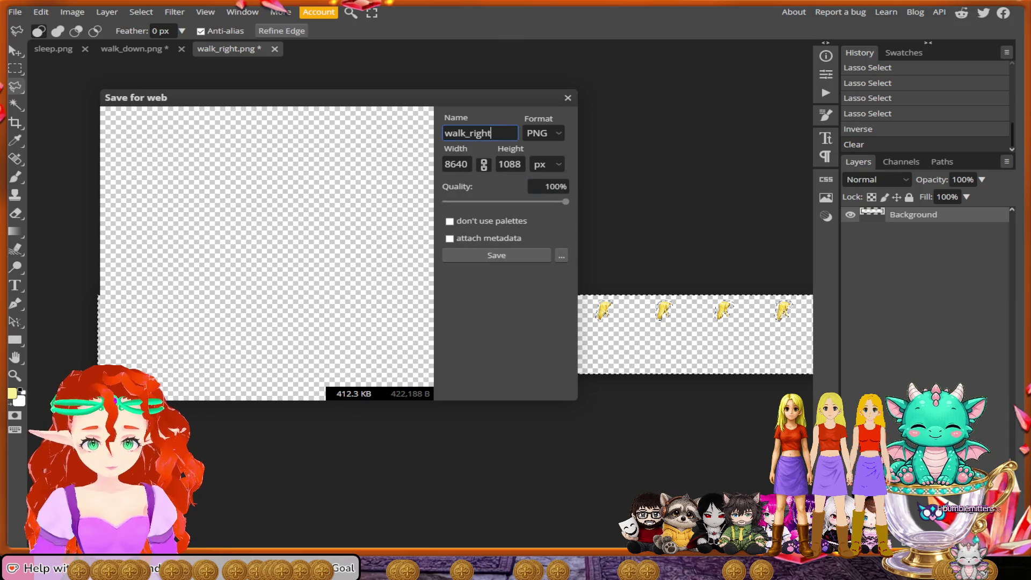
text(halt)
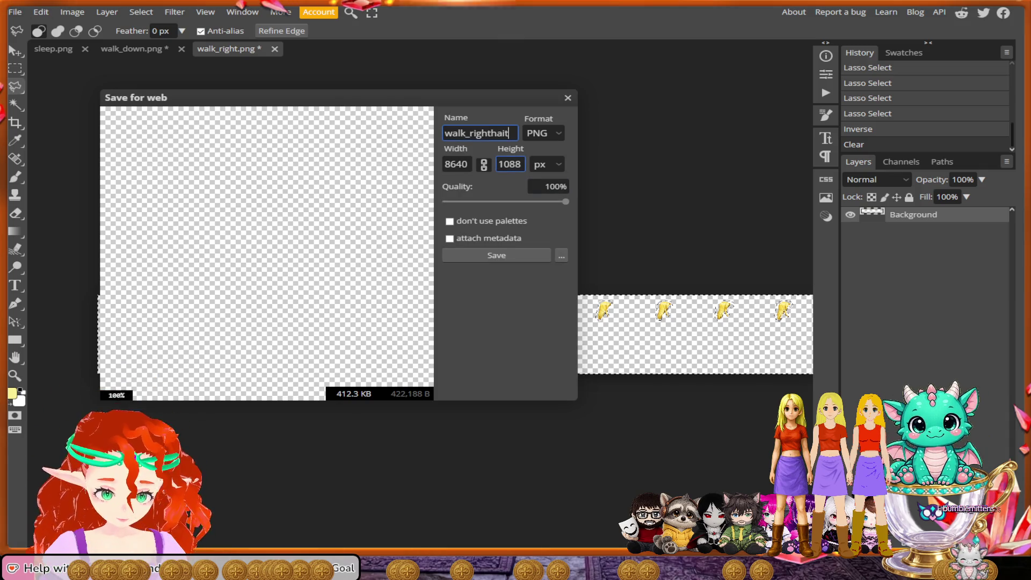
text(f)
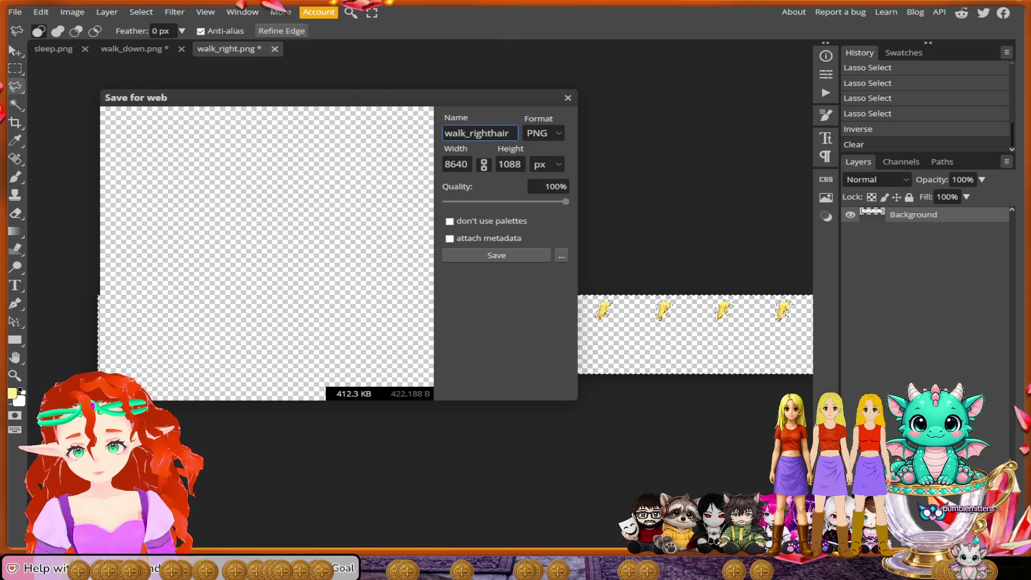
click(496, 255)
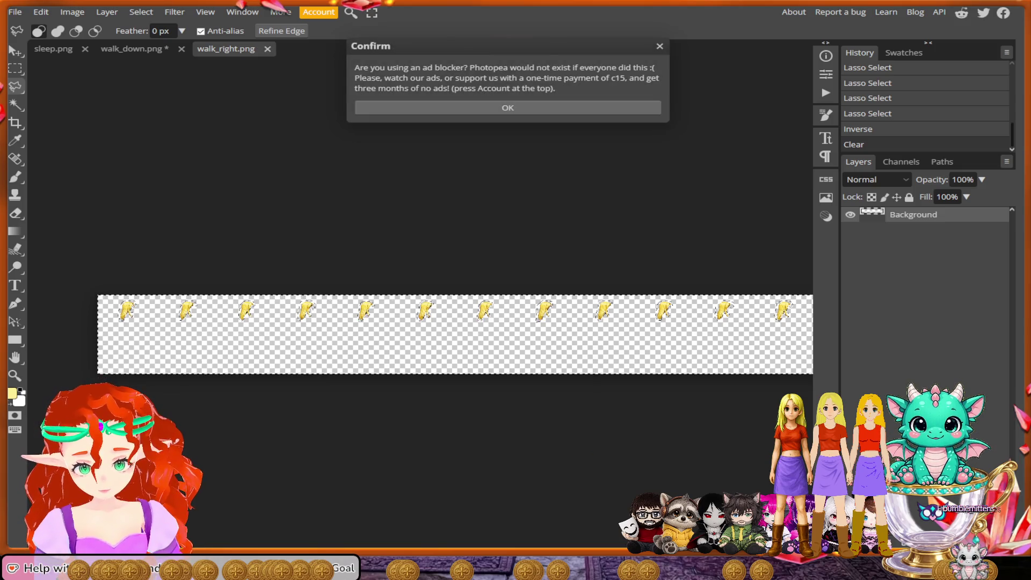
click(508, 108)
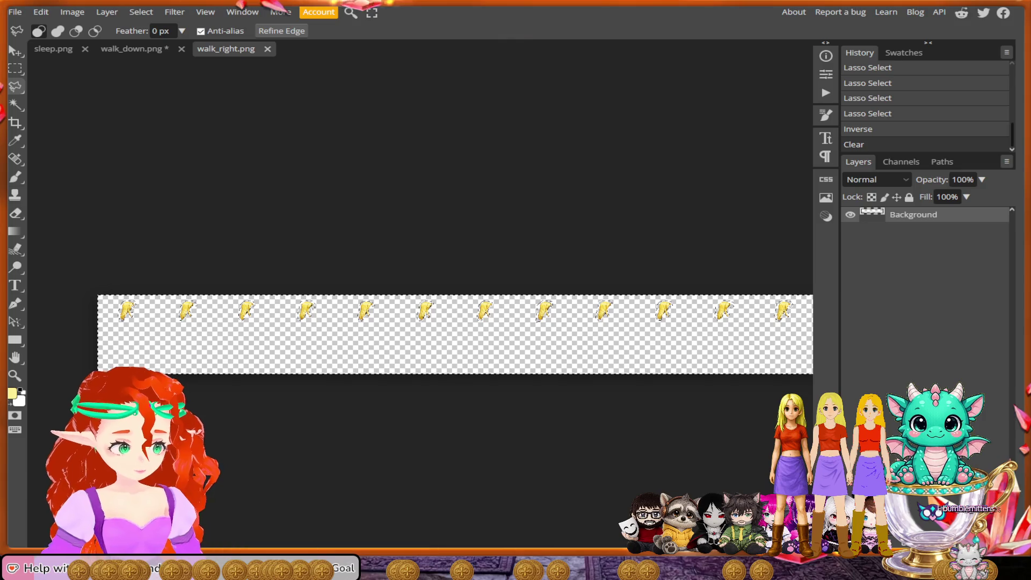
Step: Open and close the File menu without choosing any option
click(15, 12)
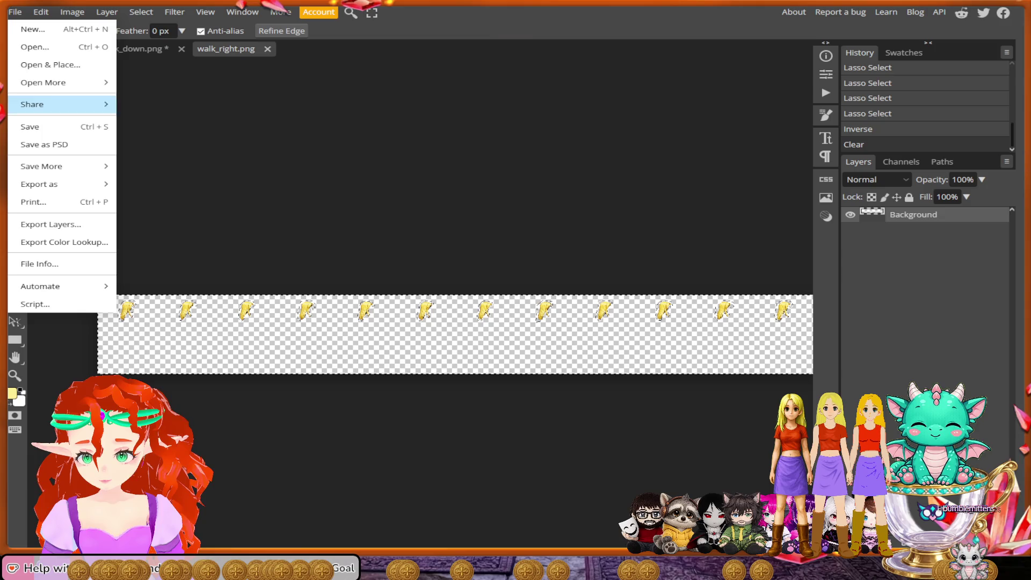
click(35, 47)
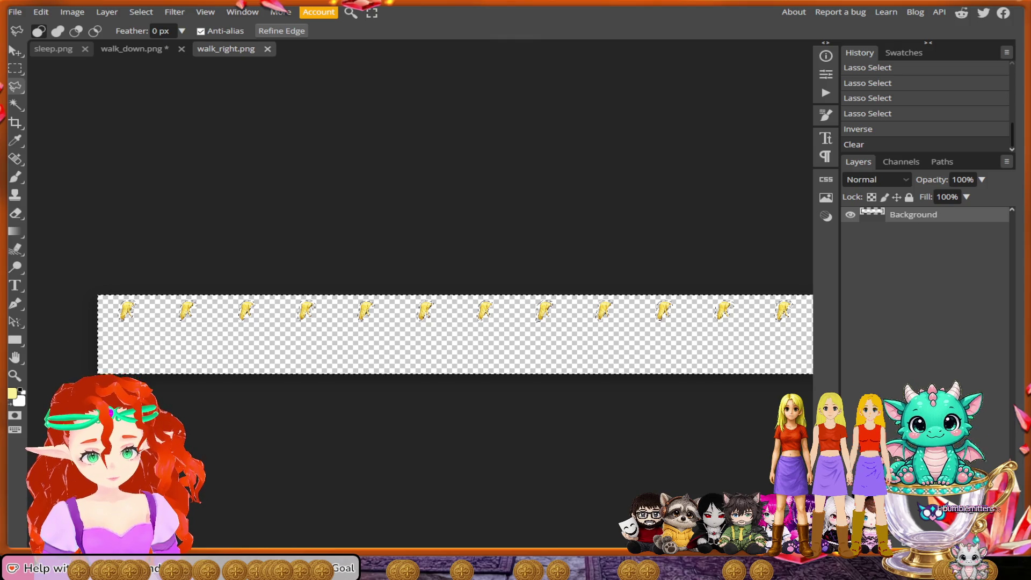
click(140, 12)
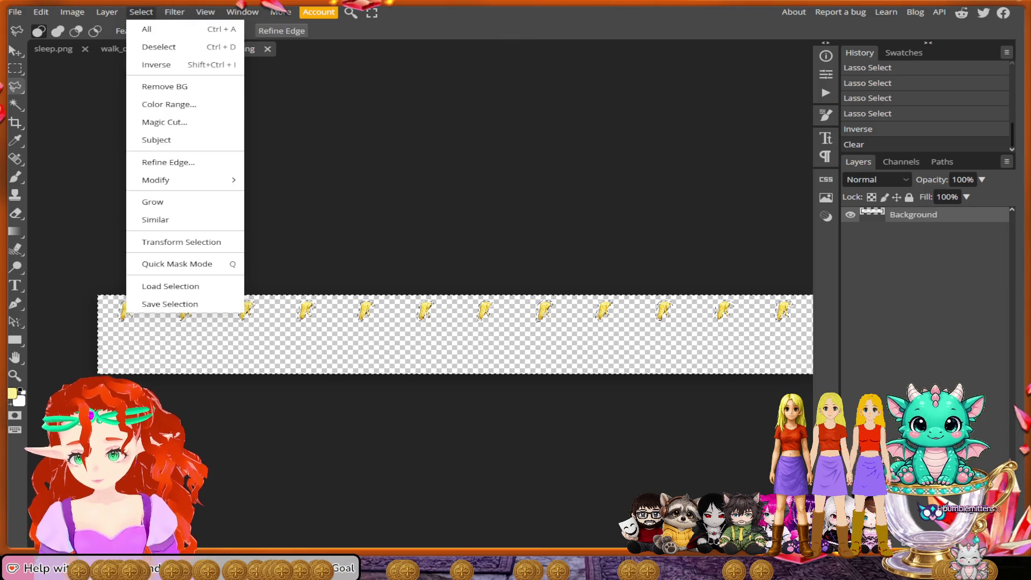
Step: Clear the selection and add an Absolute Selective Color layer for Reds: Cyan, Magenta, Black 100%, Yellow -100%
click(15, 68)
key(ctrl+d)
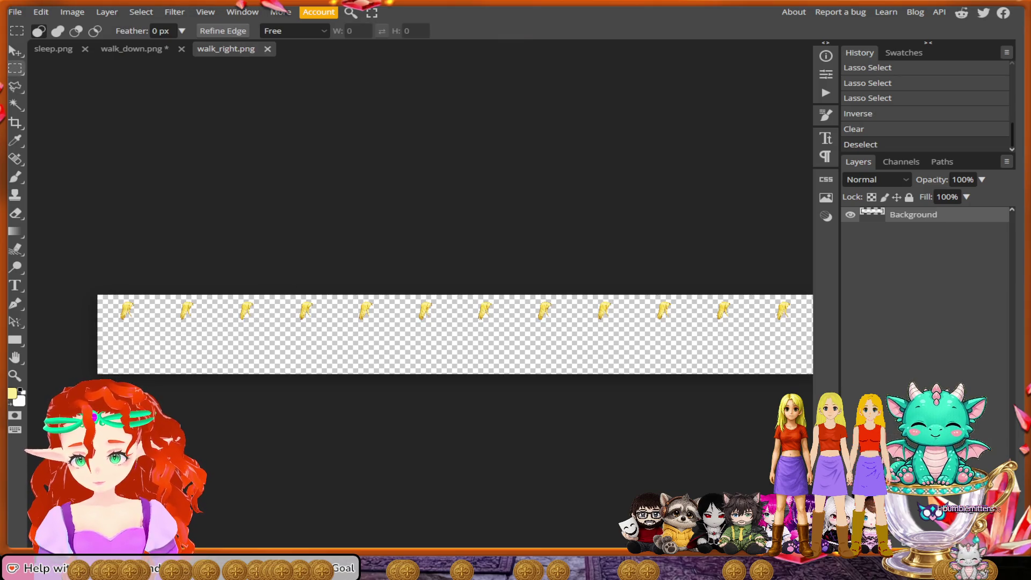
click(107, 12)
mouse_move(153, 162)
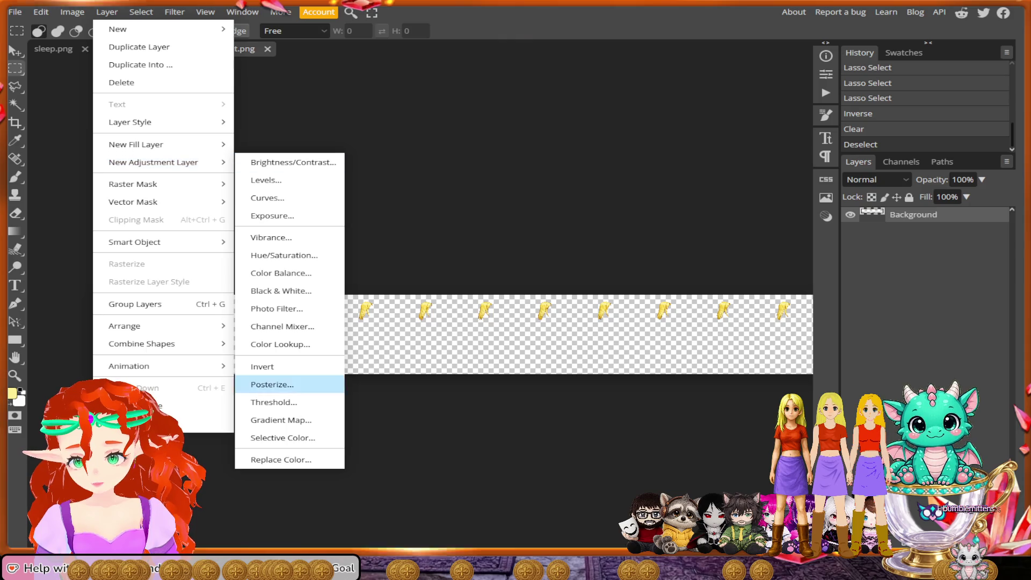
click(283, 438)
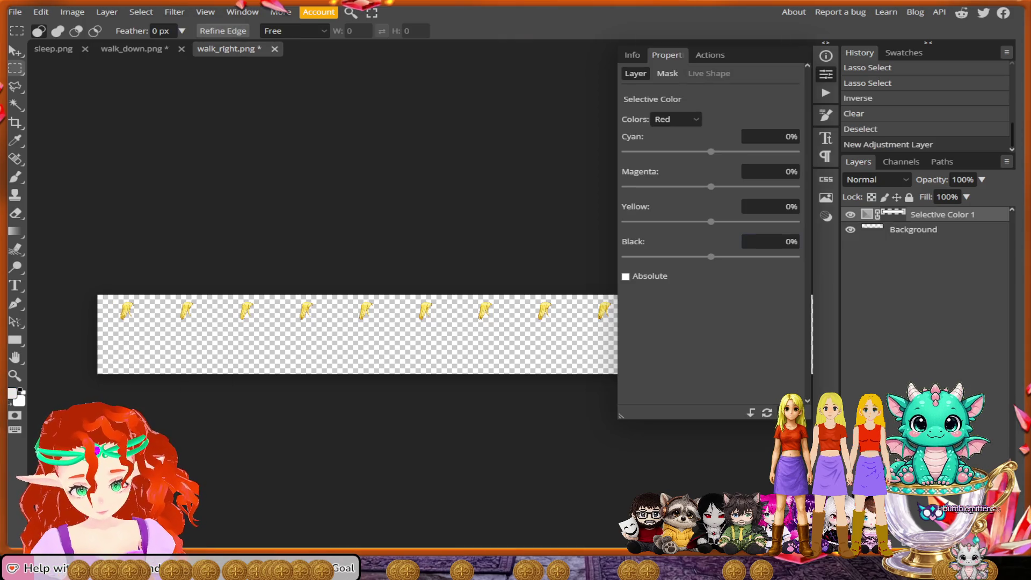
drag(711, 151, 796, 151)
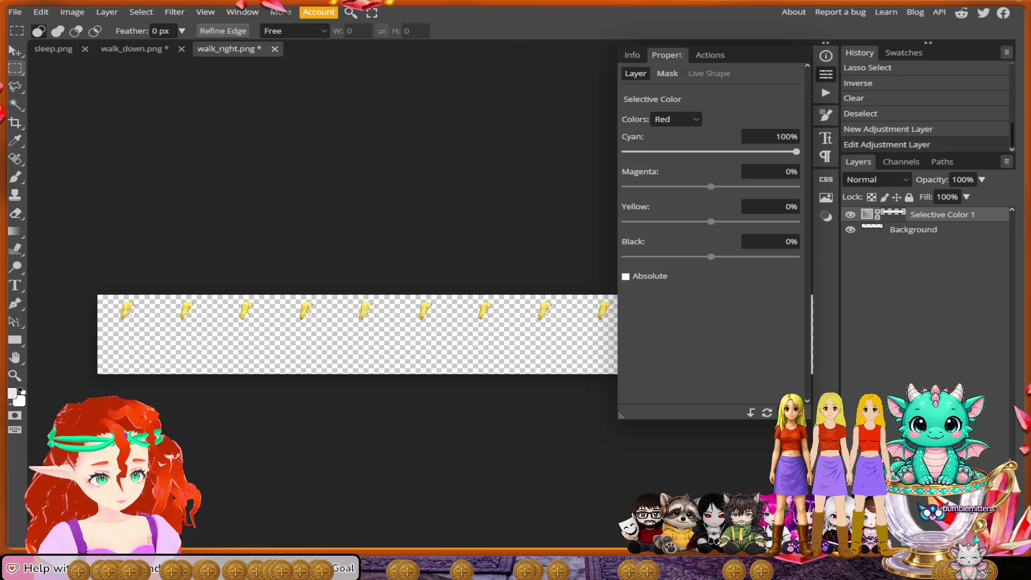
drag(711, 186, 796, 187)
drag(711, 221, 625, 221)
drag(710, 257, 796, 256)
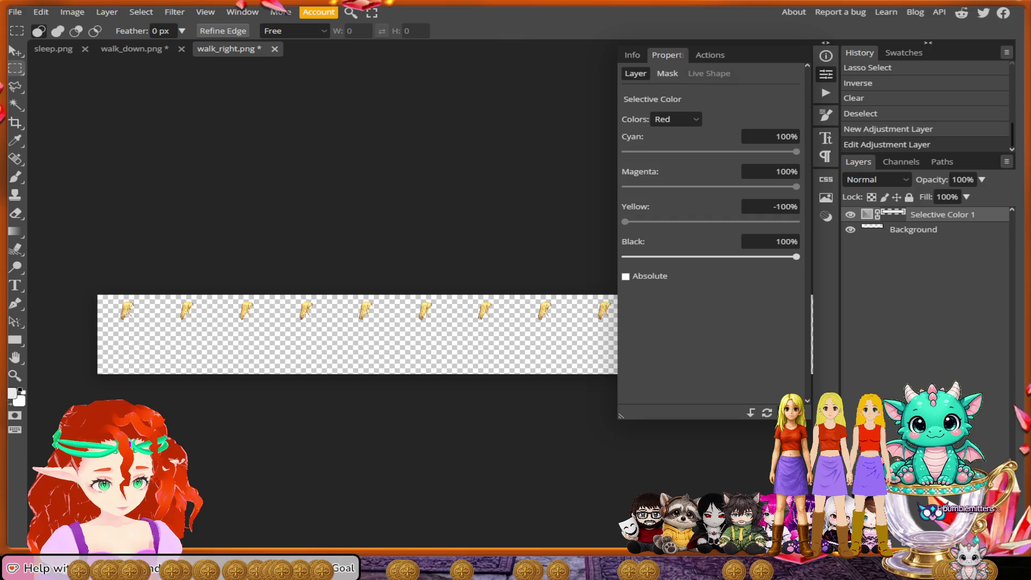
click(626, 277)
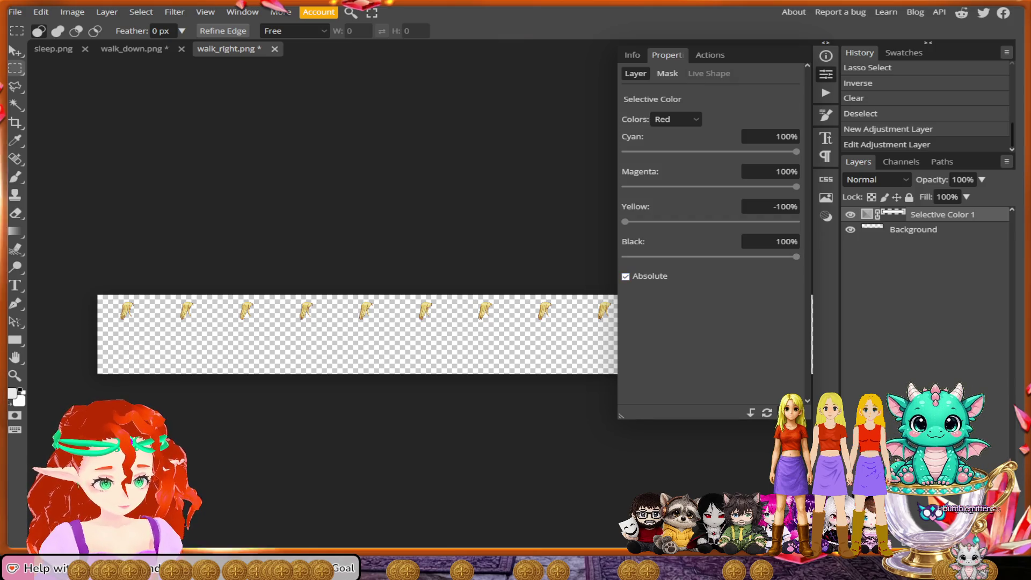
Step: Export the strip as a PNG named walk_righthair and dismiss the ad-blocker notice
click(15, 12)
mouse_move(53, 183)
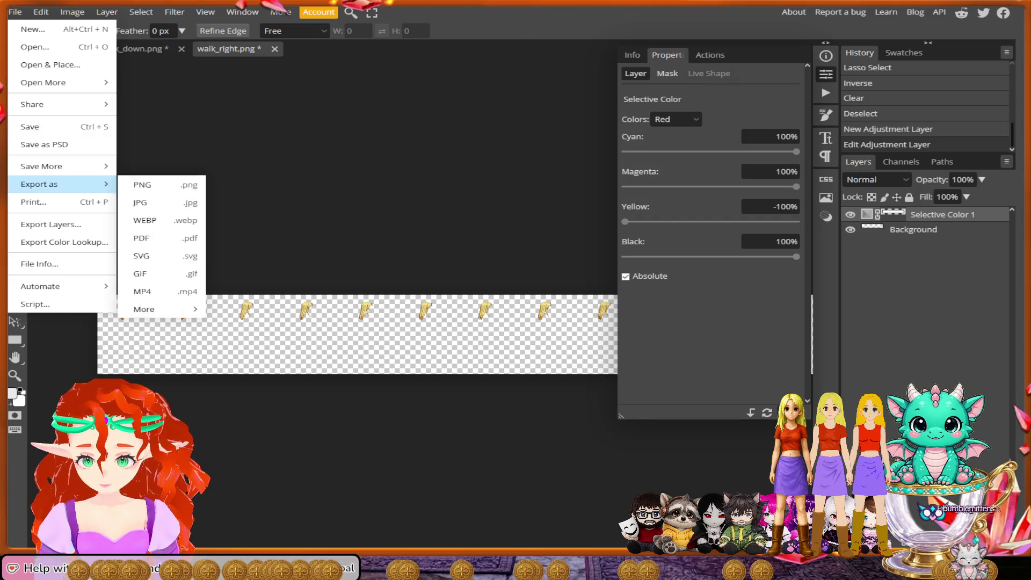
click(162, 185)
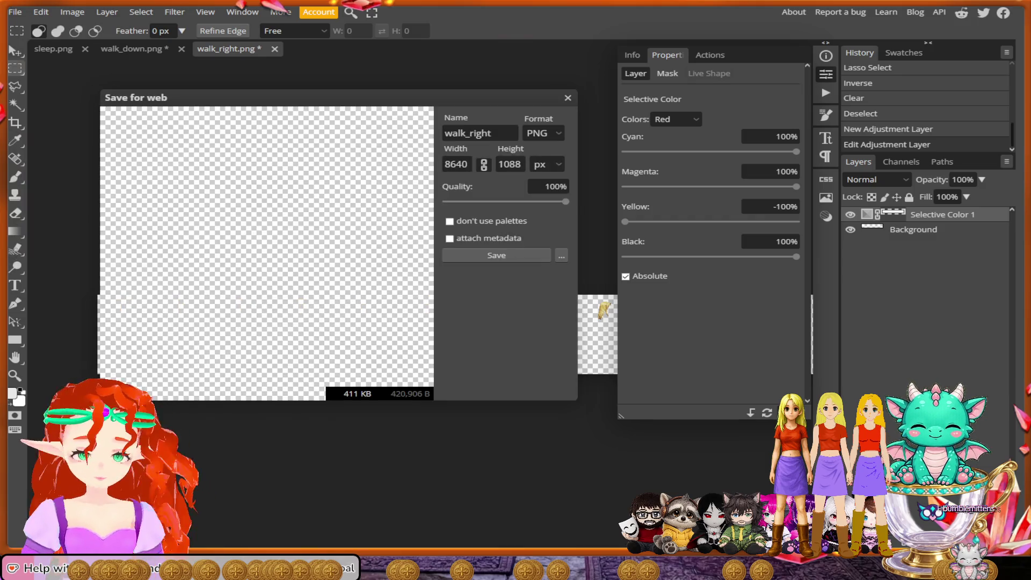
text(hair)
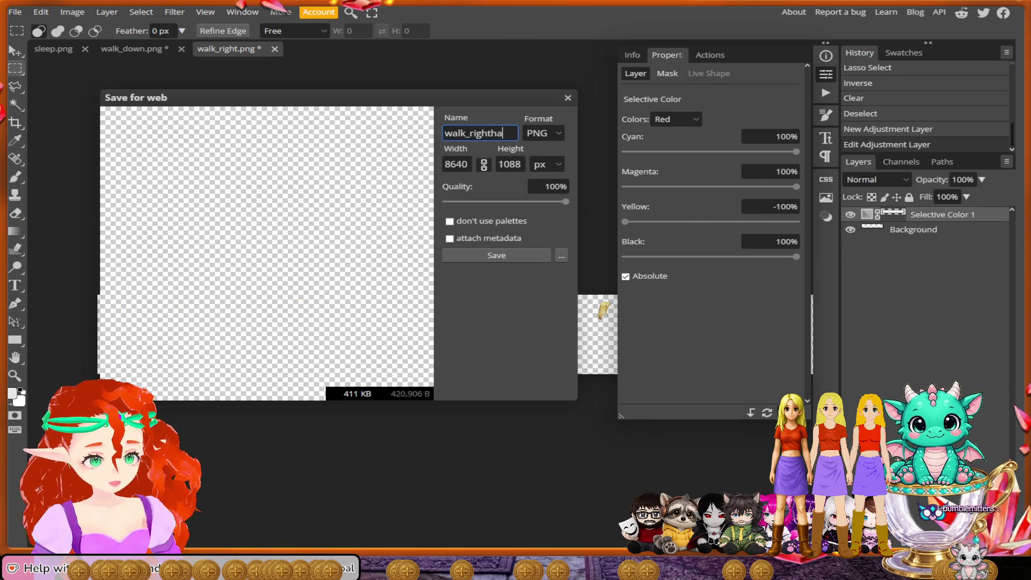
click(497, 255)
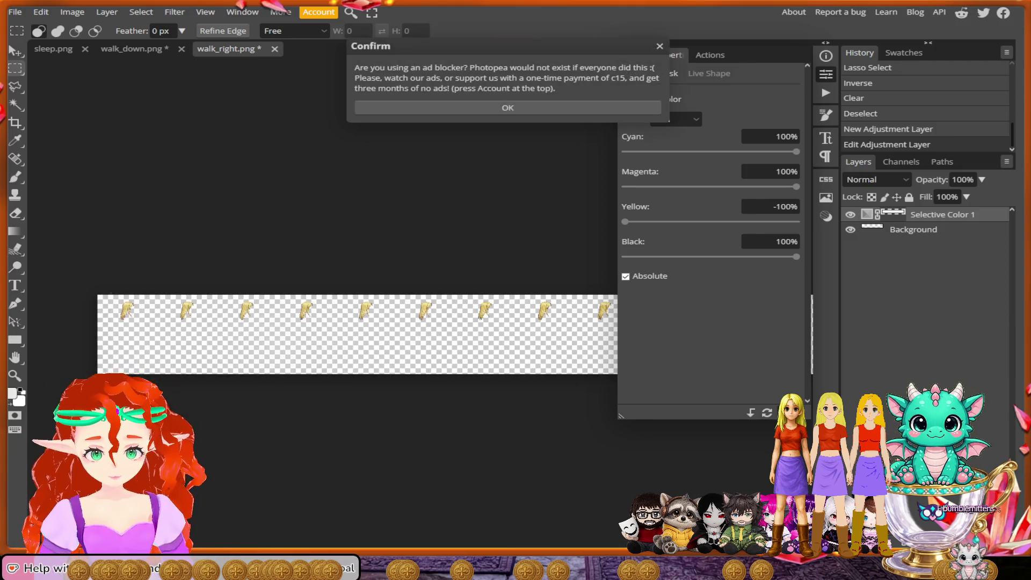
click(506, 105)
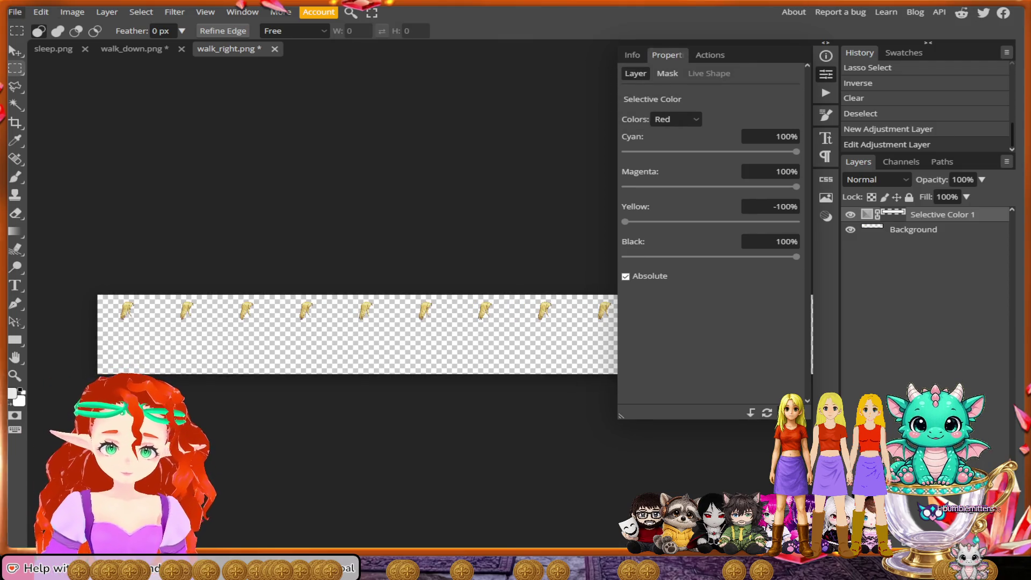
click(15, 11)
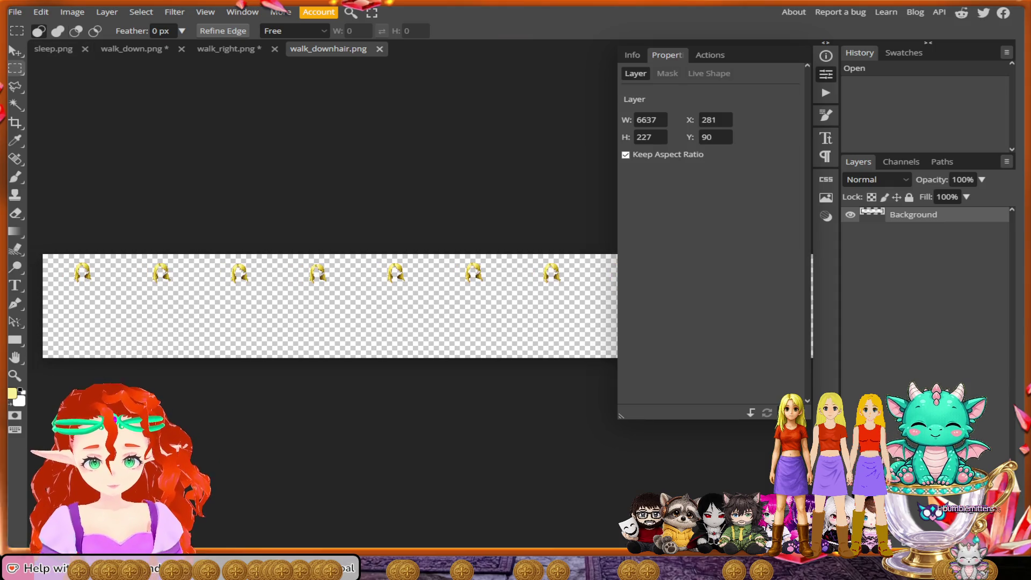
Step: Add a Selective Color layer to walk_downhair for Reds: Cyan, Magenta, Black 100%, Yellow -100%
scroll(358, 254, down, 1)
click(107, 12)
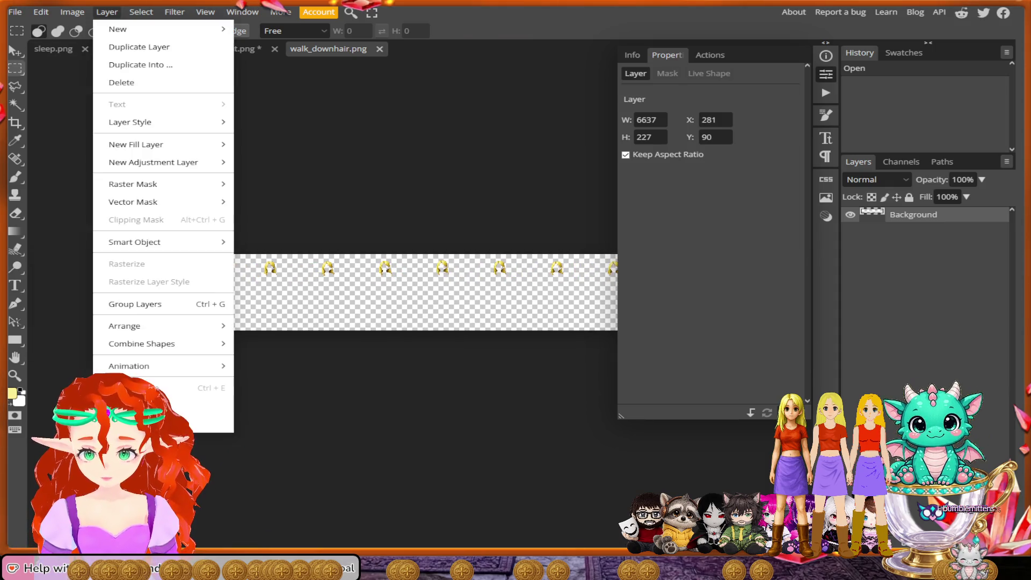
mouse_move(161, 162)
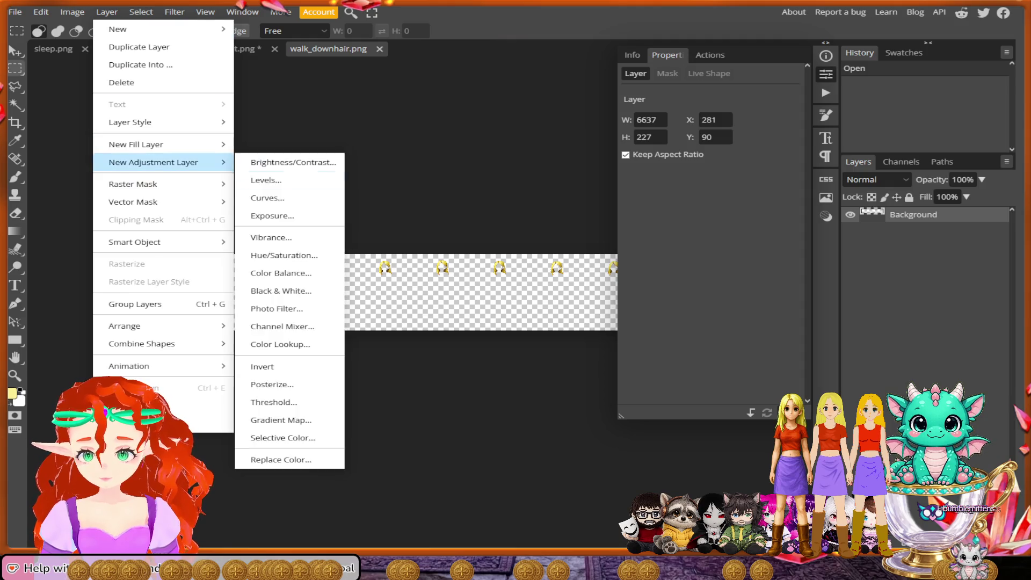
click(282, 438)
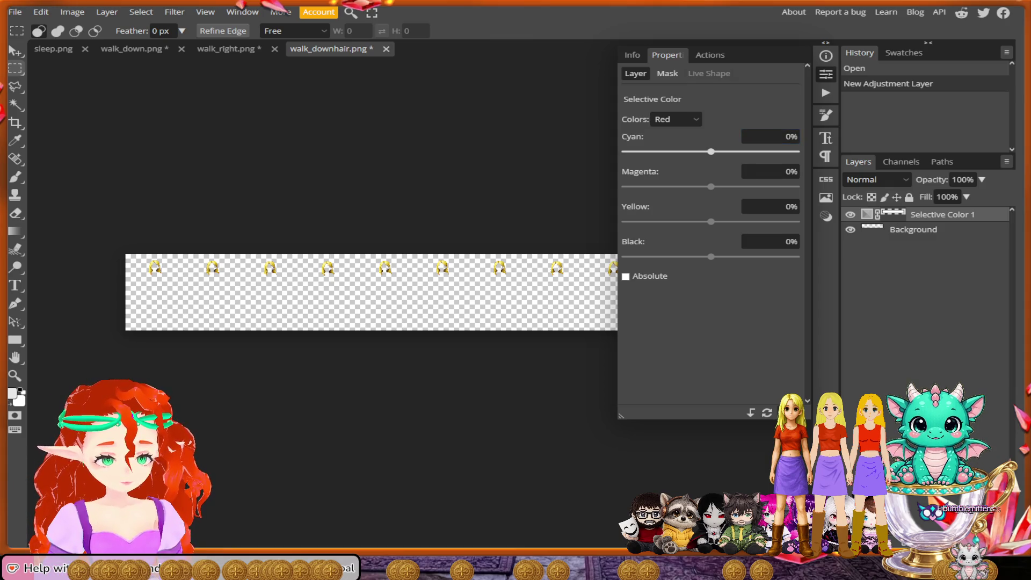
click(795, 152)
click(796, 187)
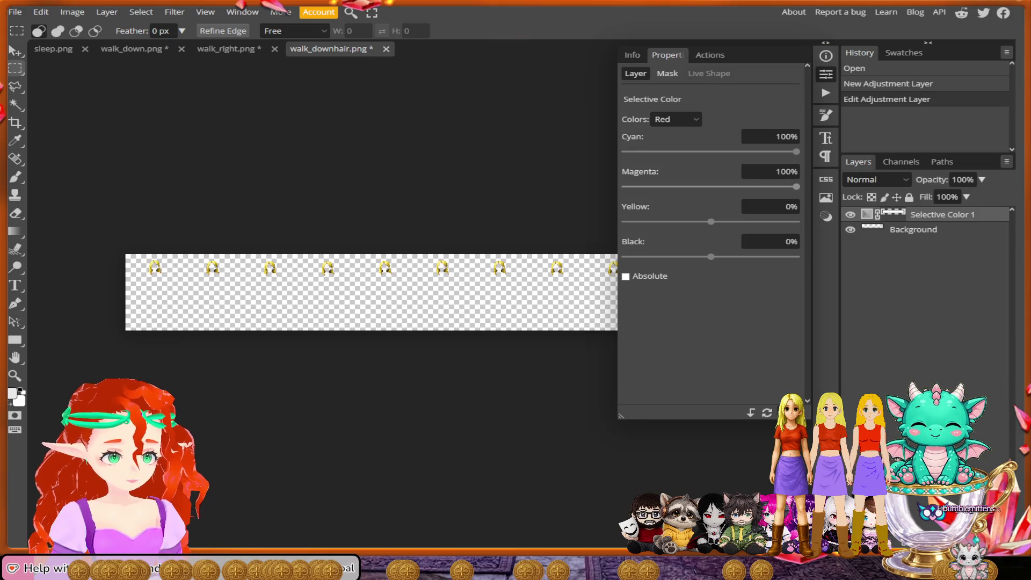
click(624, 221)
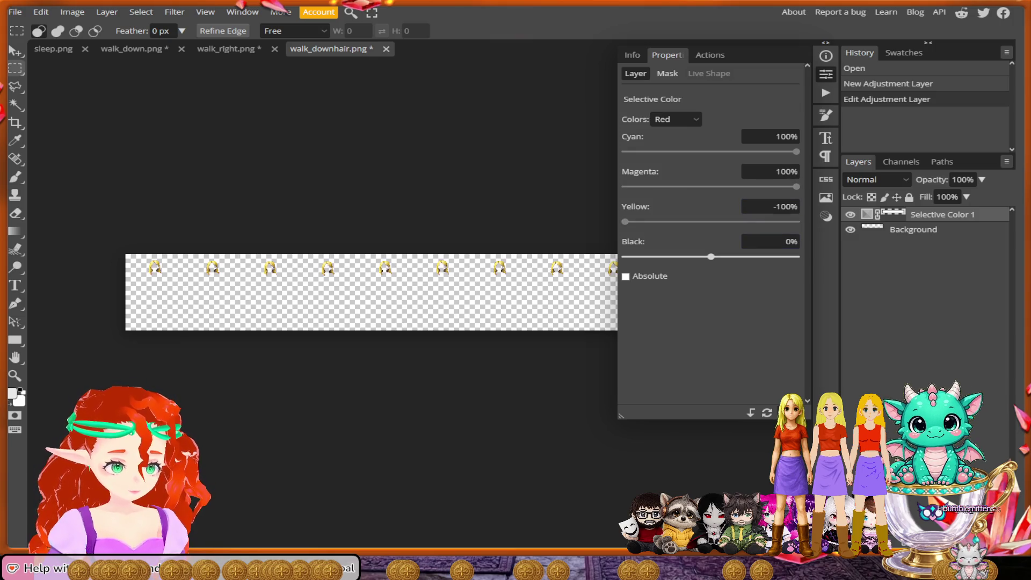
click(795, 257)
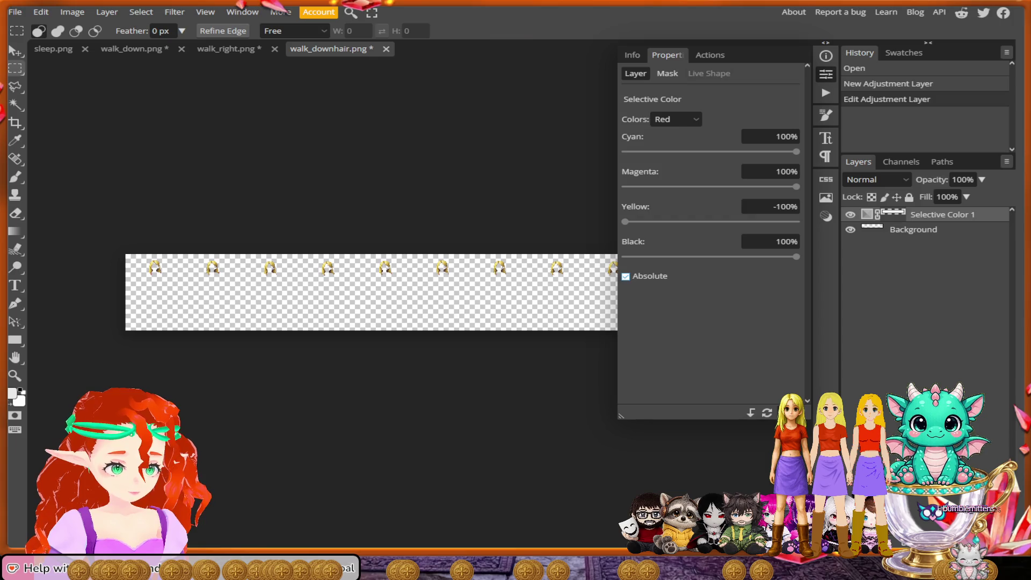
Step: Export walk_downhair as PNG, dismiss the ad-blocker notice, and switch to the sleep.png sheet
click(15, 12)
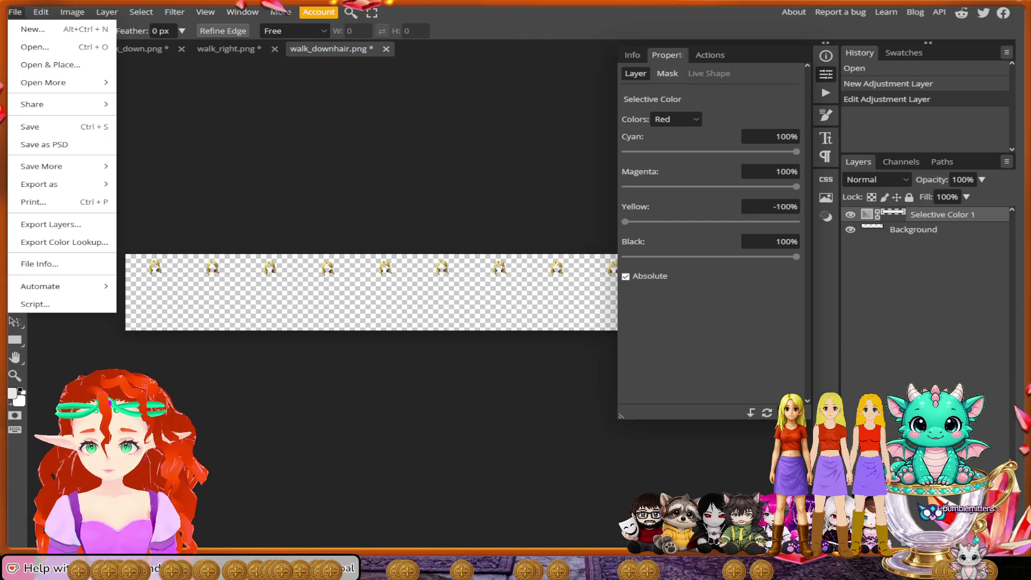
mouse_move(39, 184)
click(156, 184)
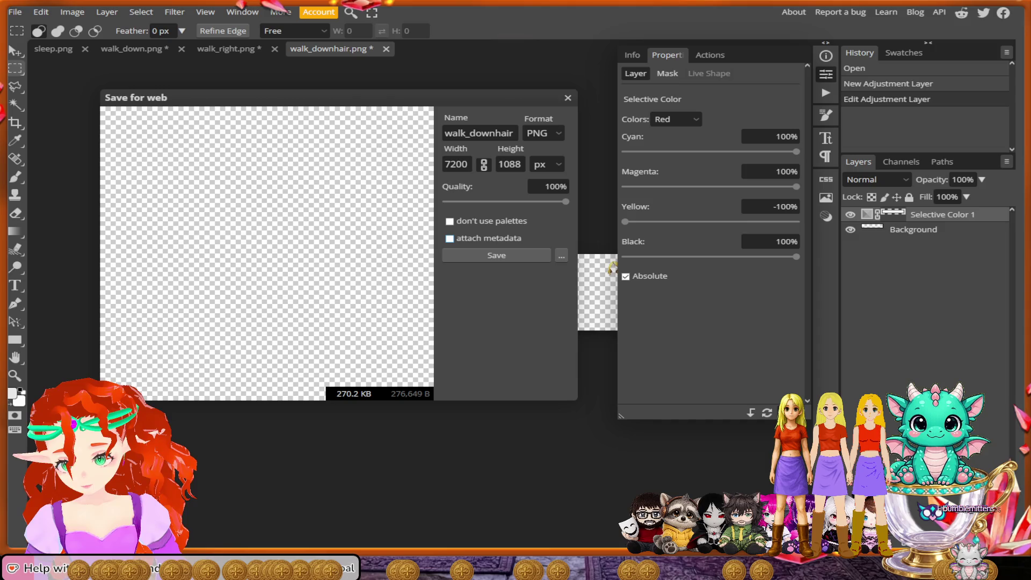
click(496, 255)
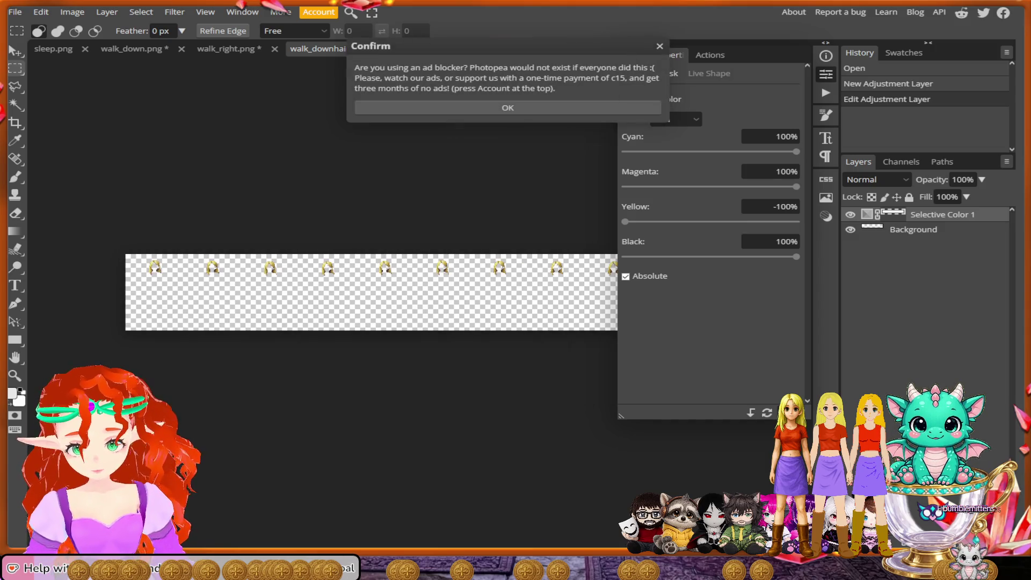
click(507, 107)
click(53, 48)
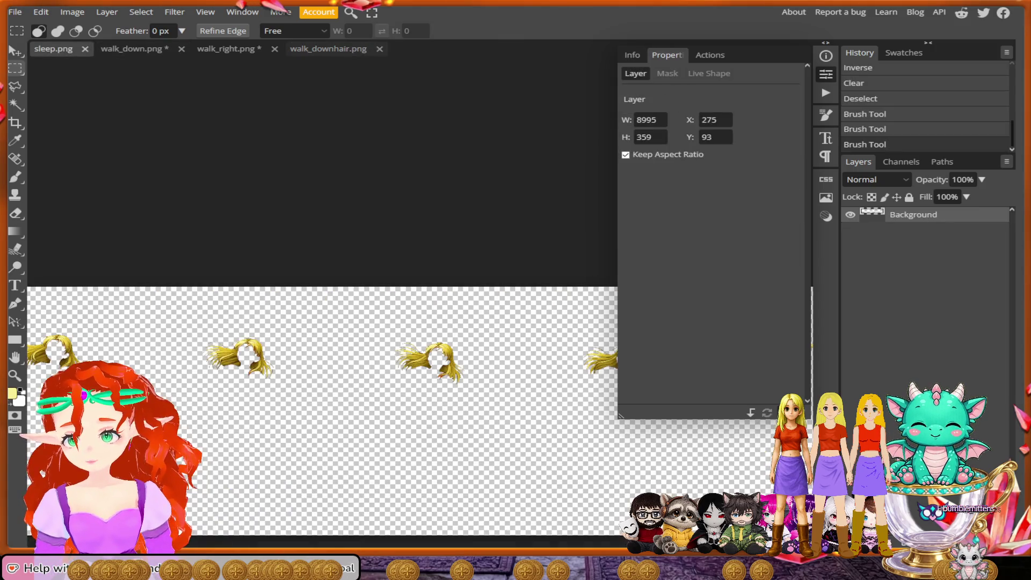
Step: Zoom out on sleep.png, clear the selection, and start then cancel a PNG export
key(ctrl+minus)
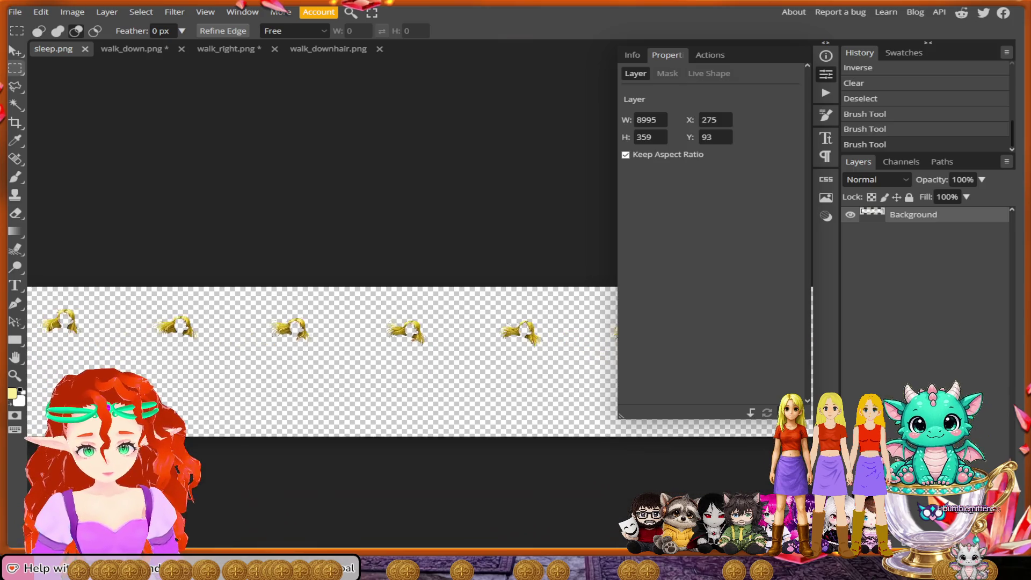
click(106, 11)
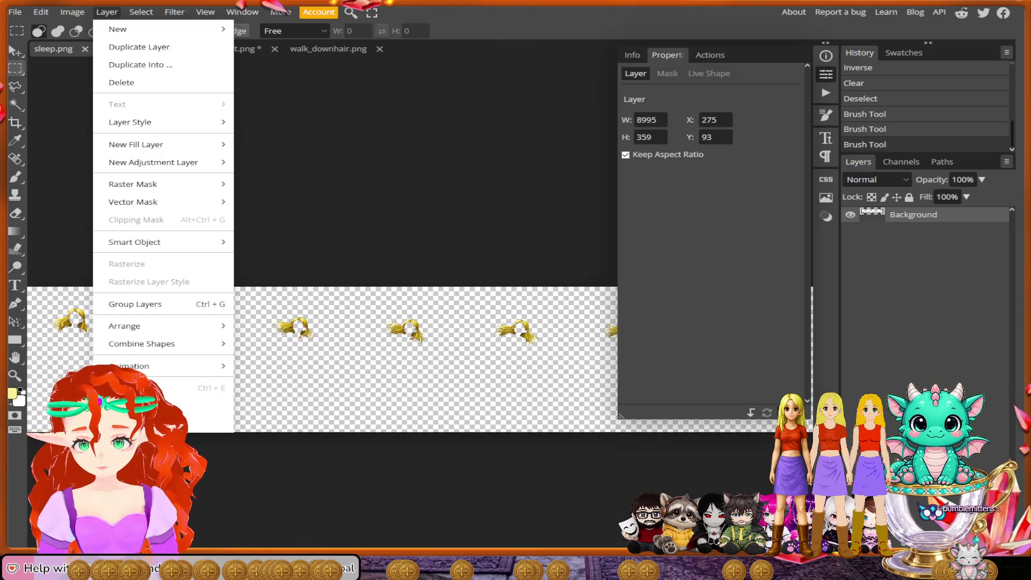
key(ctrl+d)
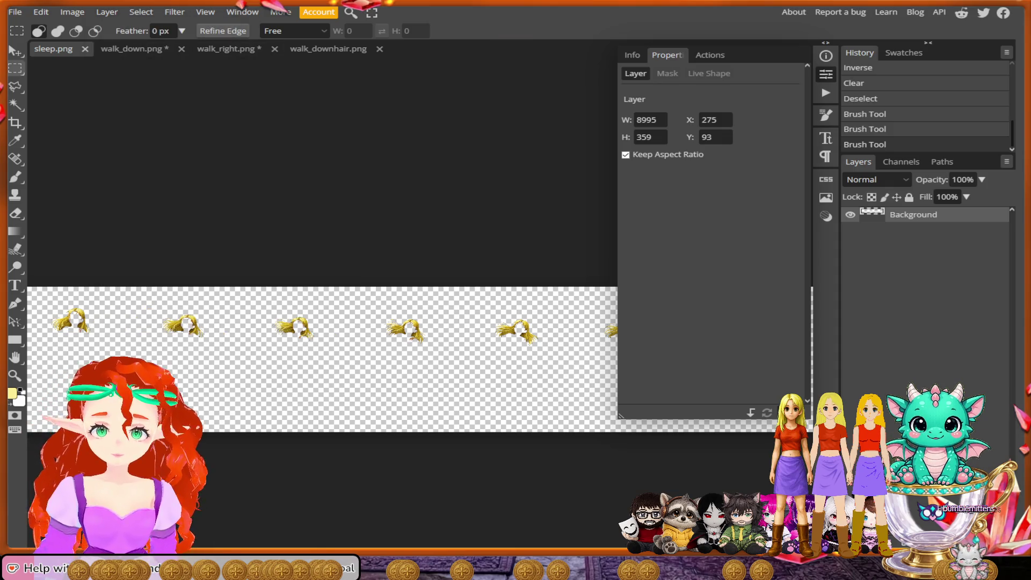
click(236, 48)
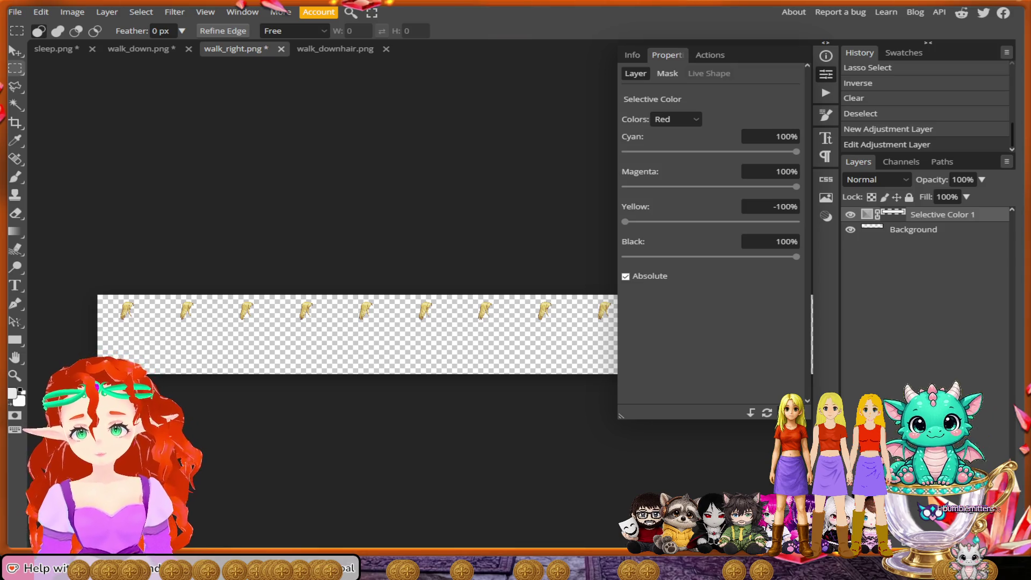
click(54, 49)
click(15, 11)
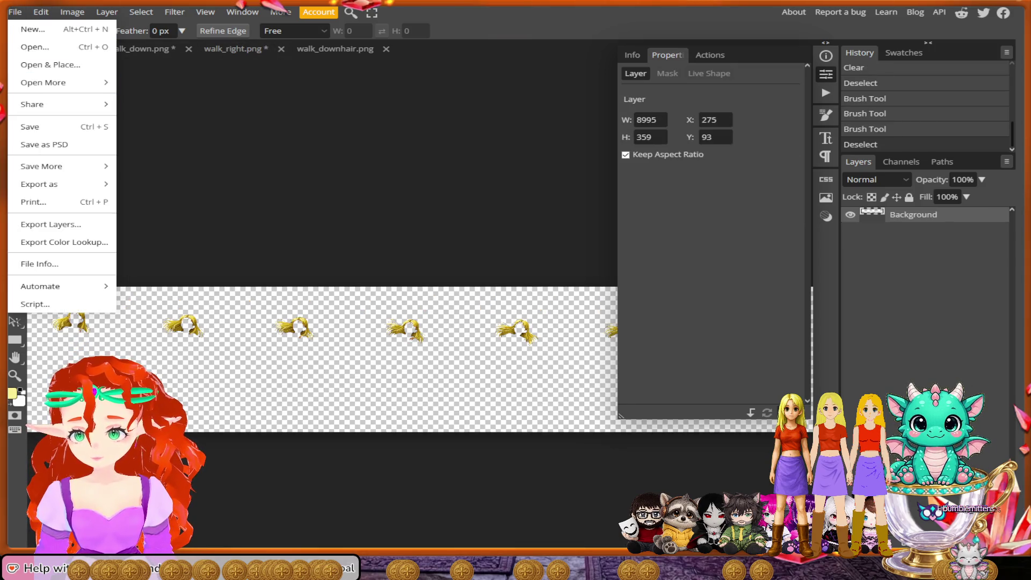
mouse_move(53, 184)
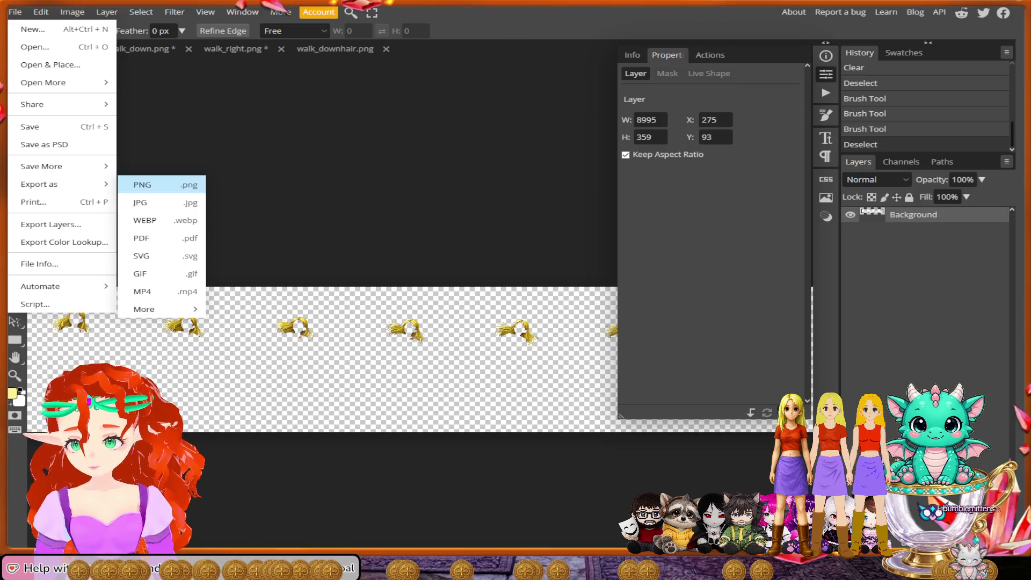
click(161, 184)
click(494, 255)
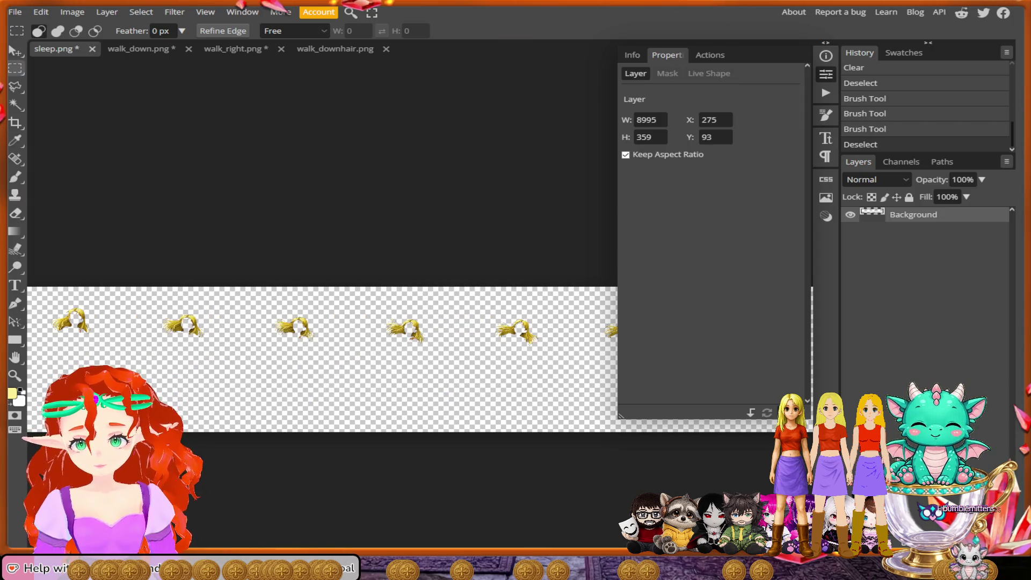
Step: Add a Selective Color layer on sleep.png for Reds: Cyan, Magenta, Black 100%, Yellow -100%
click(141, 12)
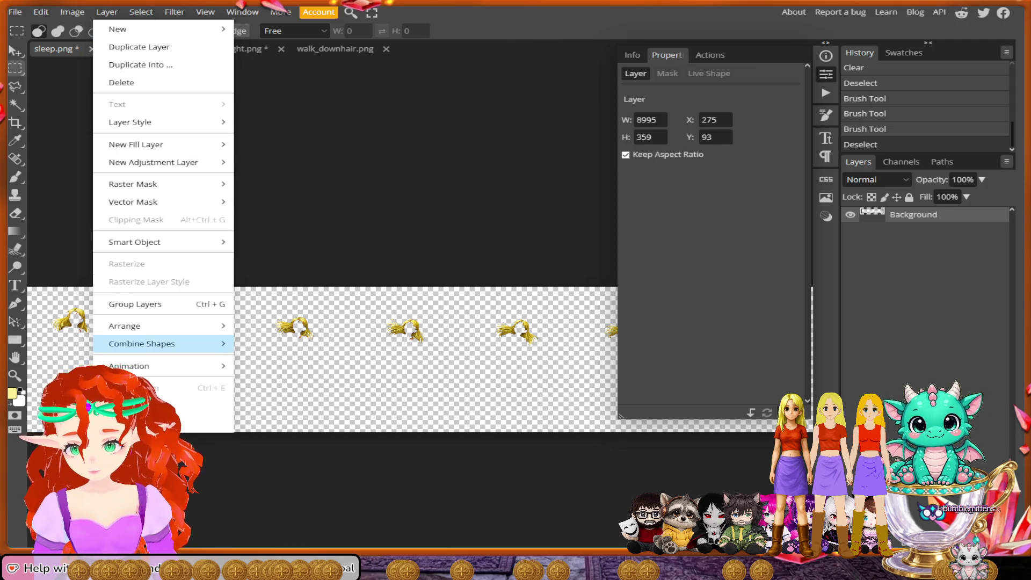
mouse_move(153, 162)
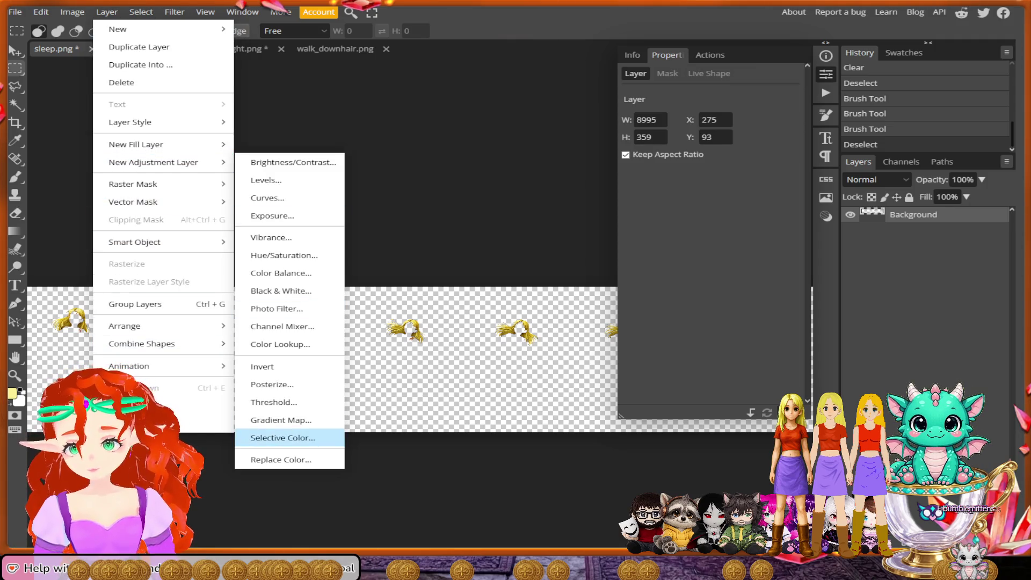
click(283, 437)
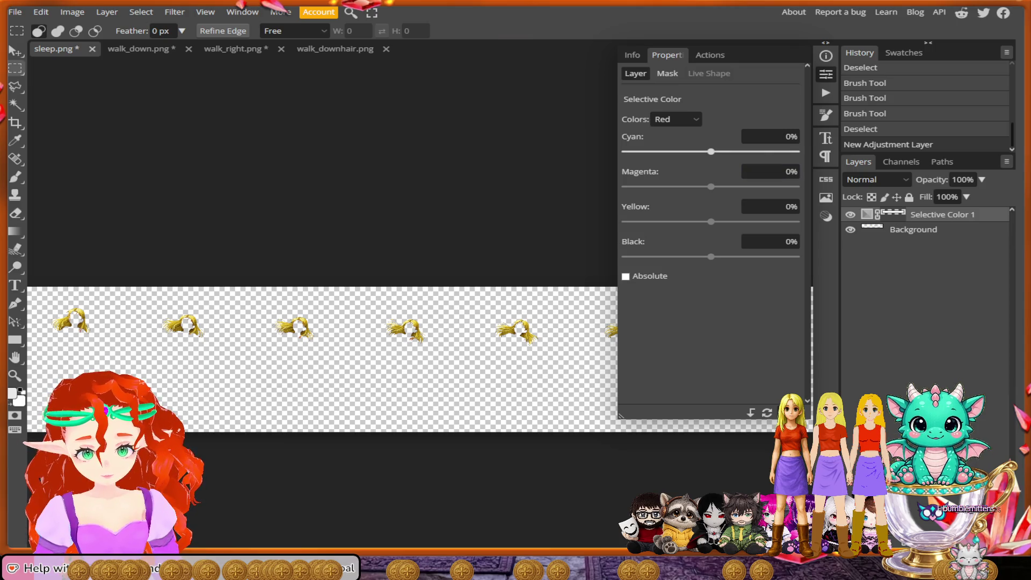
drag(711, 152, 796, 151)
drag(711, 187, 796, 186)
drag(711, 221, 624, 222)
drag(711, 256, 796, 256)
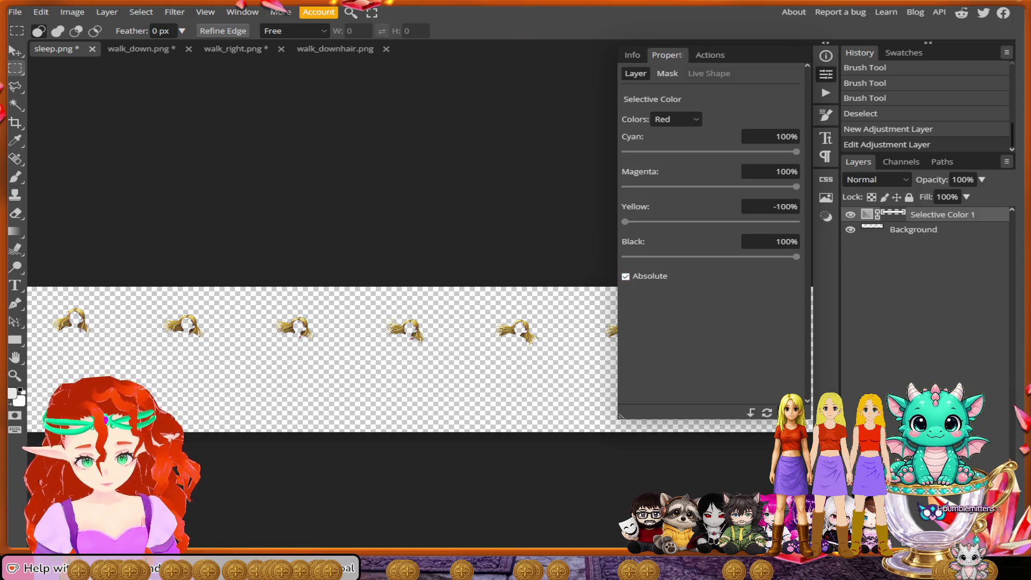
click(15, 12)
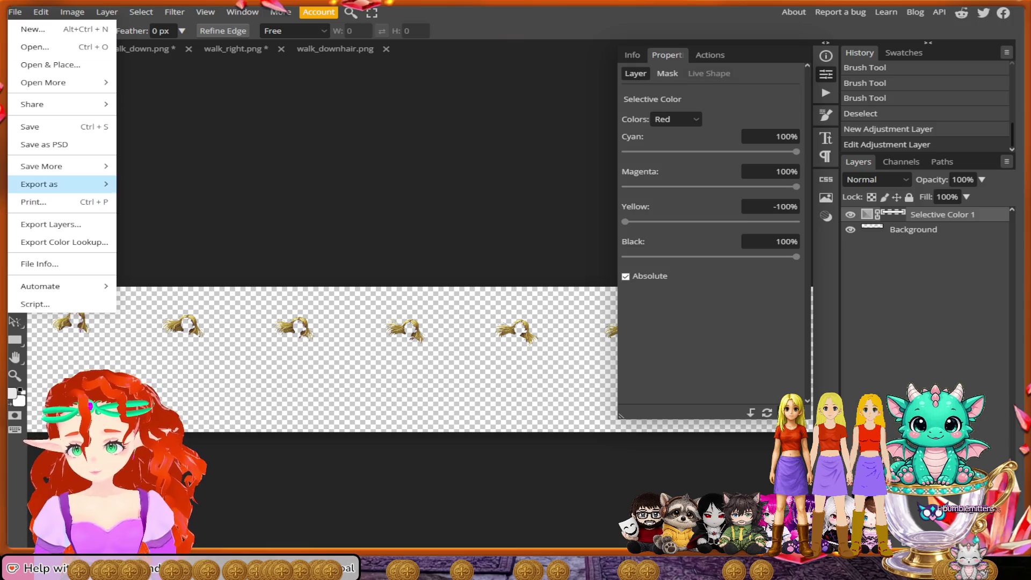
Step: Export sleep.png as a PNG named sleephair and dismiss the ad-blocker notice
mouse_move(42, 184)
click(156, 184)
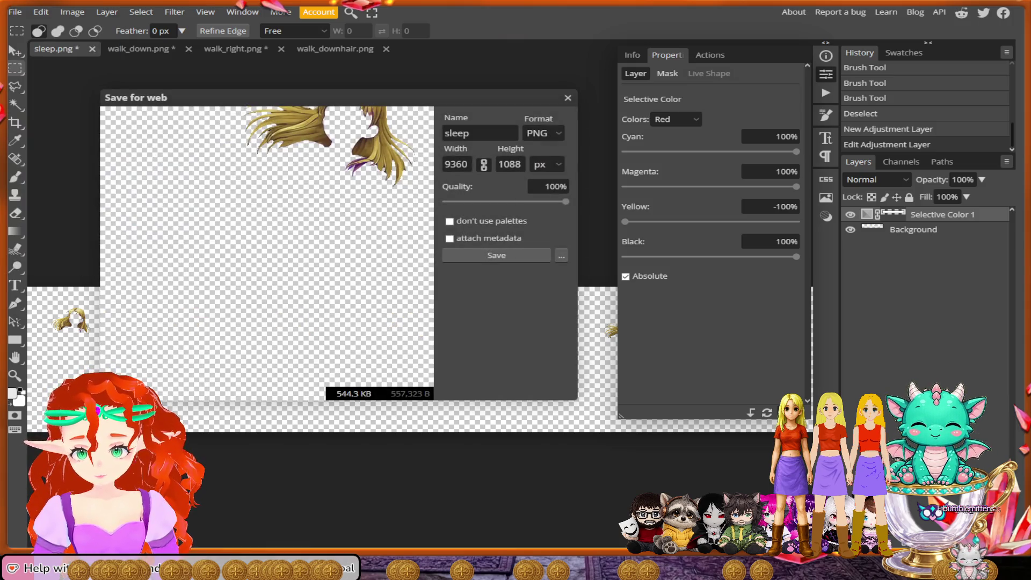
text(hair)
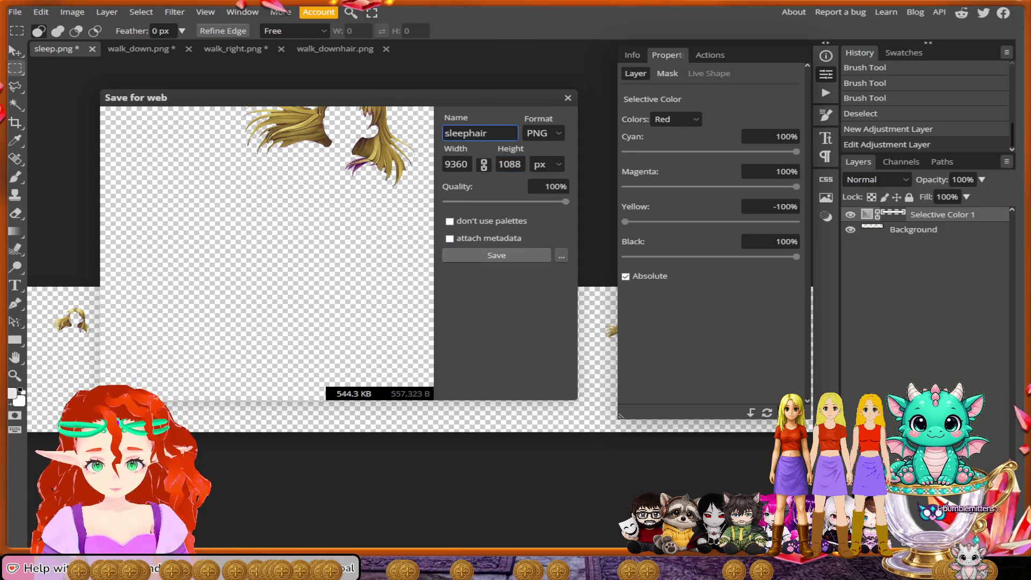
click(496, 255)
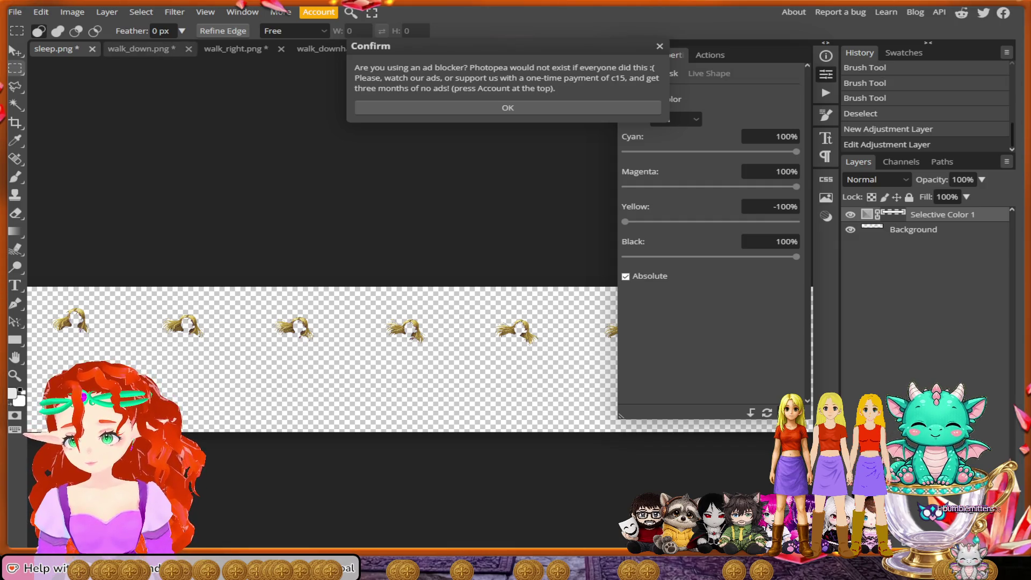
click(508, 107)
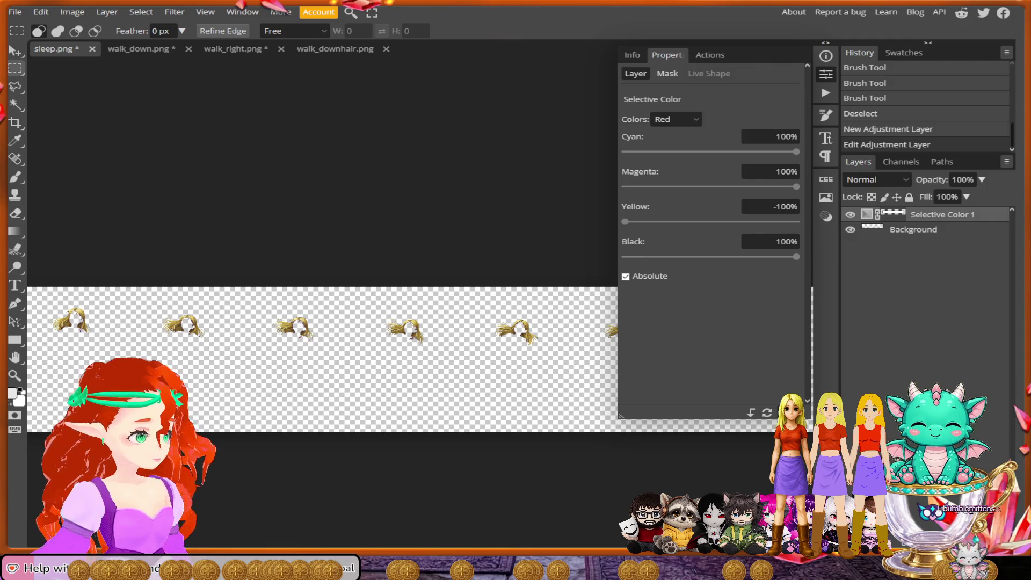
click(15, 12)
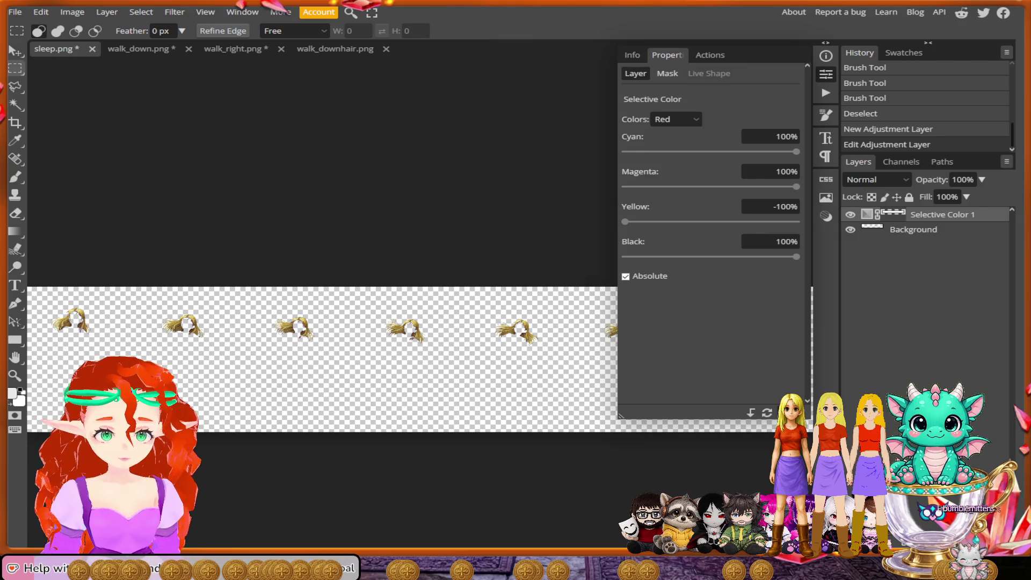
scroll(156, 297, up, 6)
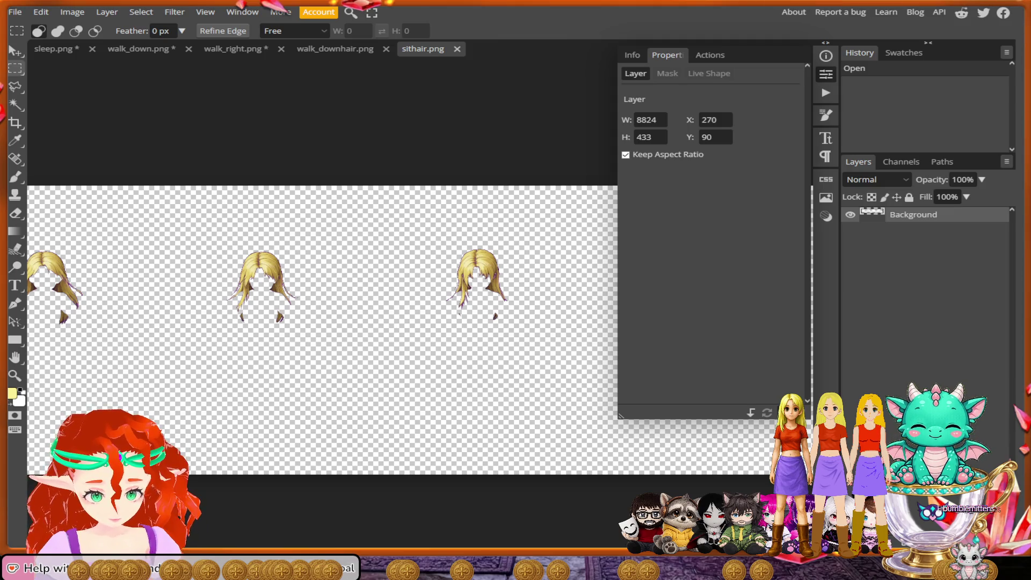
Step: Close the sithair, walk_downhair, walk_right and walk_down sheets, discarding unsaved changes
scroll(150, 224, down, 5)
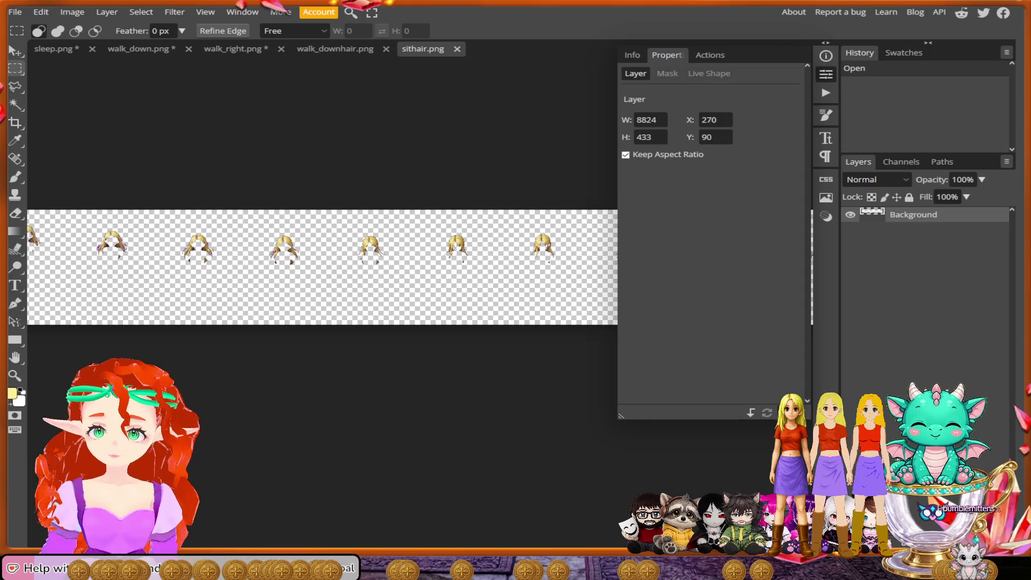
key(ctrl+w)
key(ctrl+w)
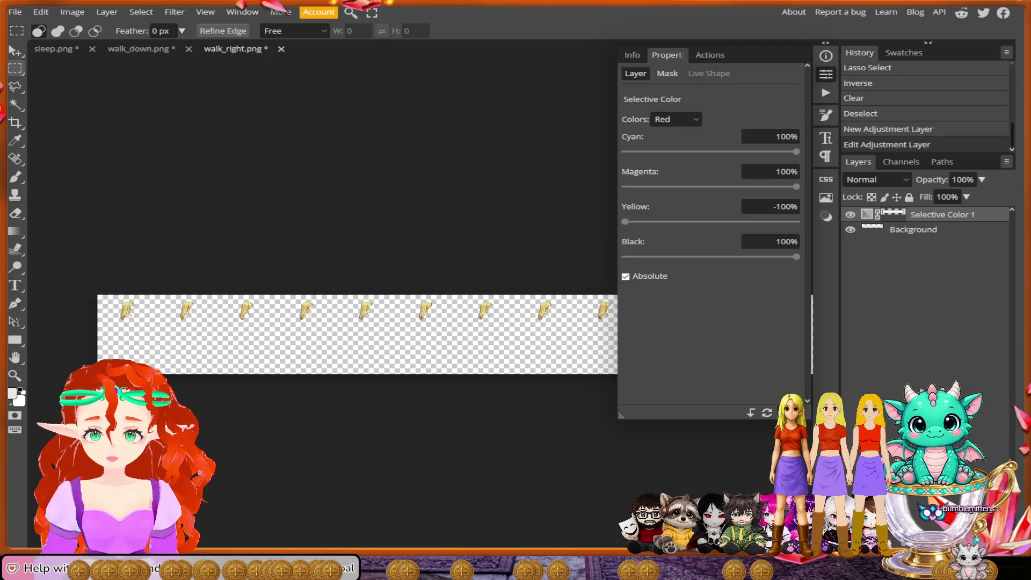
key(ctrl+w)
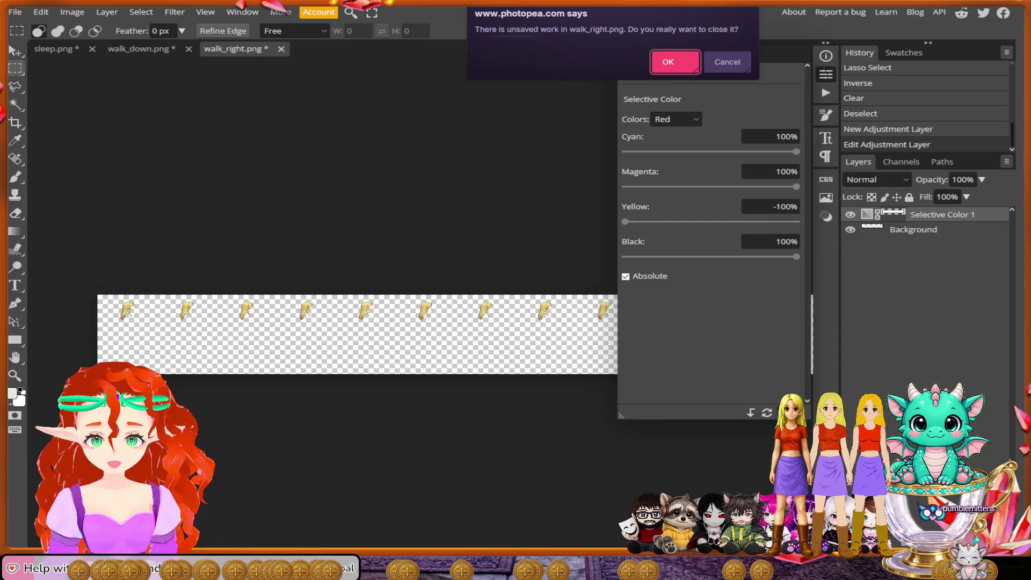
key(Return)
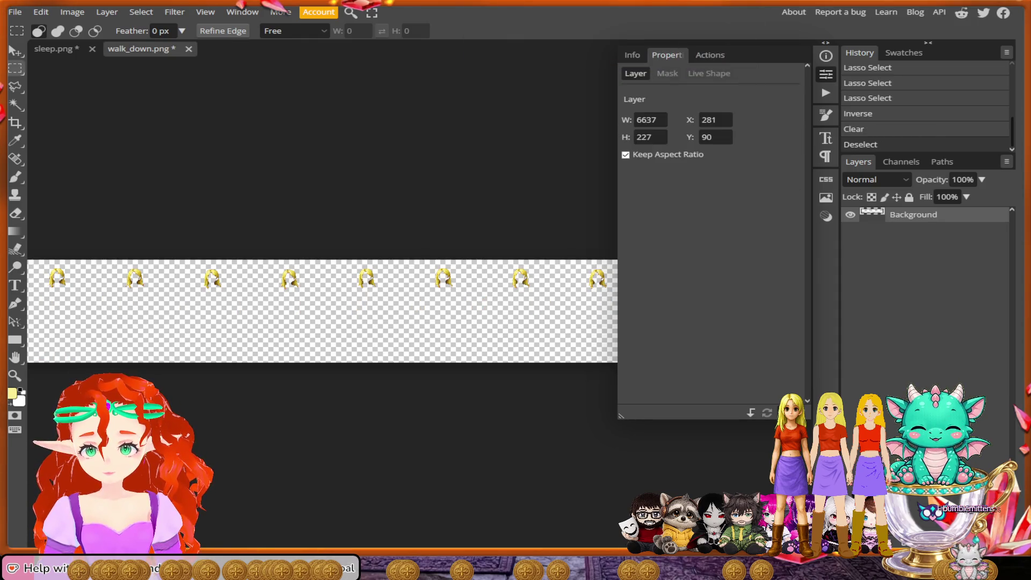
key(ctrl+w)
key(Return)
Step: Open walk_up.png from the File menu
click(15, 12)
click(15, 12)
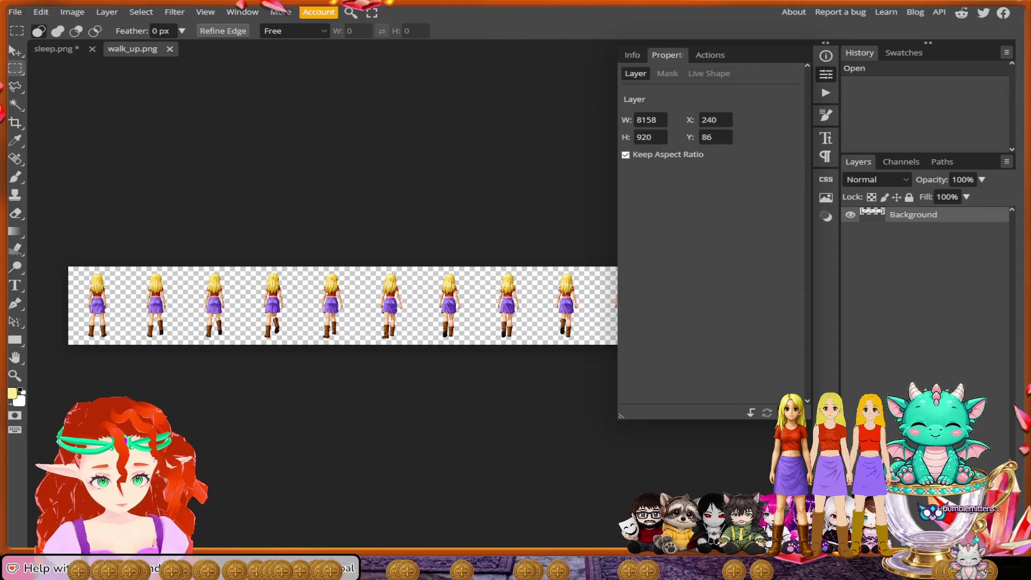
click(141, 12)
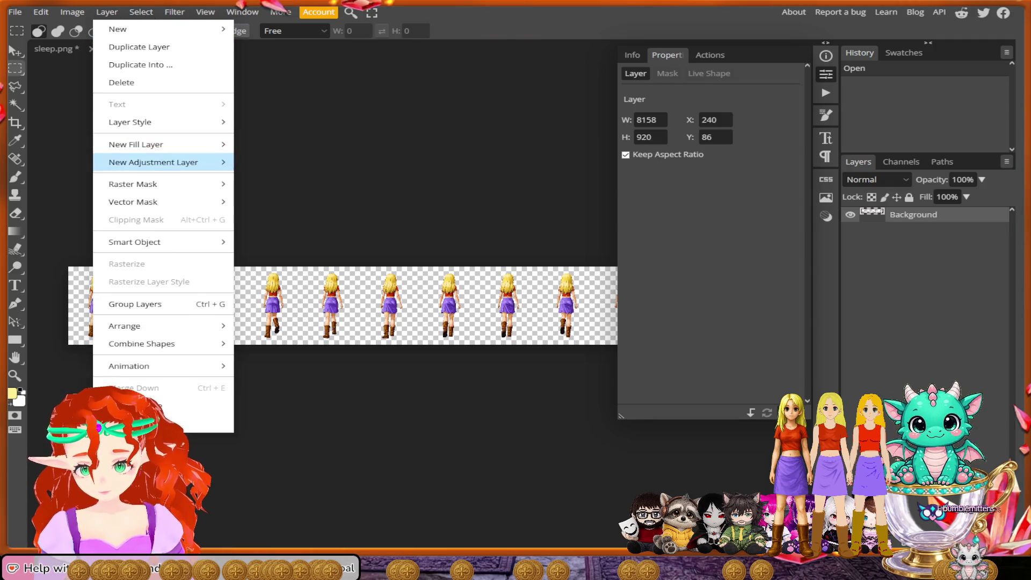
Step: Add an Absolute Selective Color layer with Reds Cyan 100, Magenta 100, Yellow -100, Black 100
mouse_move(204, 162)
click(279, 437)
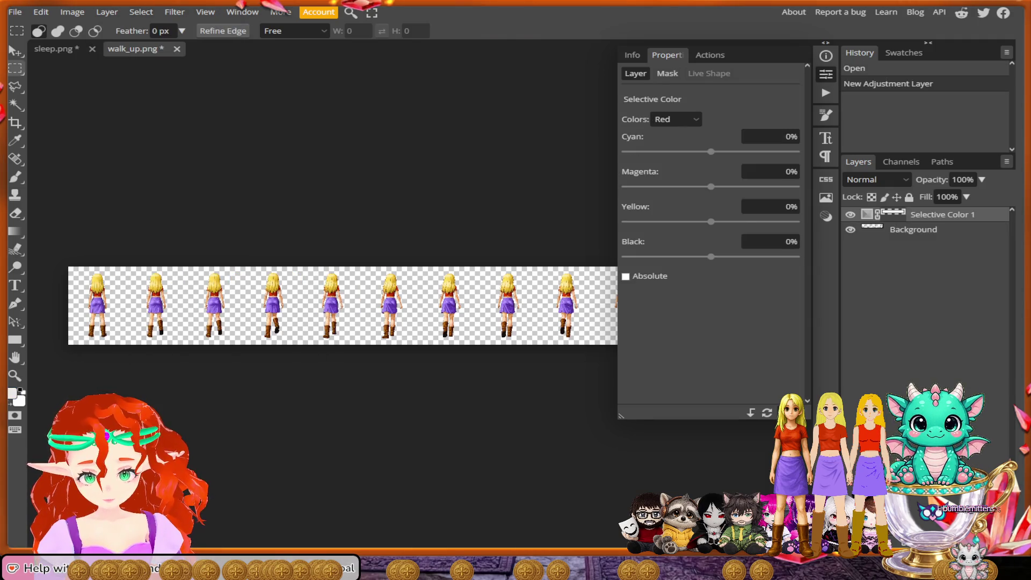
text(100)
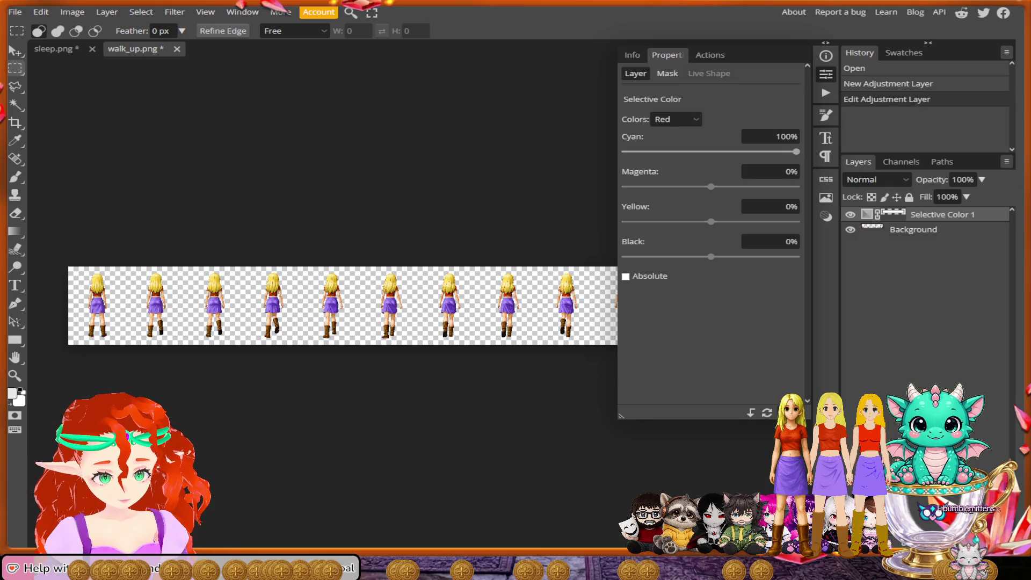
key(Tab)
text(100)
key(Tab)
text(-100)
key(Tab)
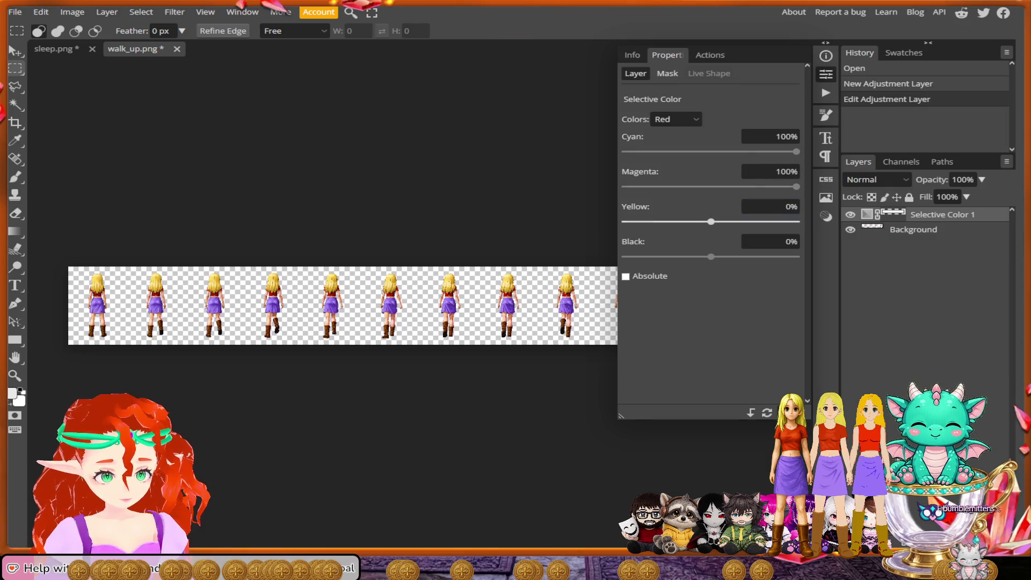
text(100)
key(Tab)
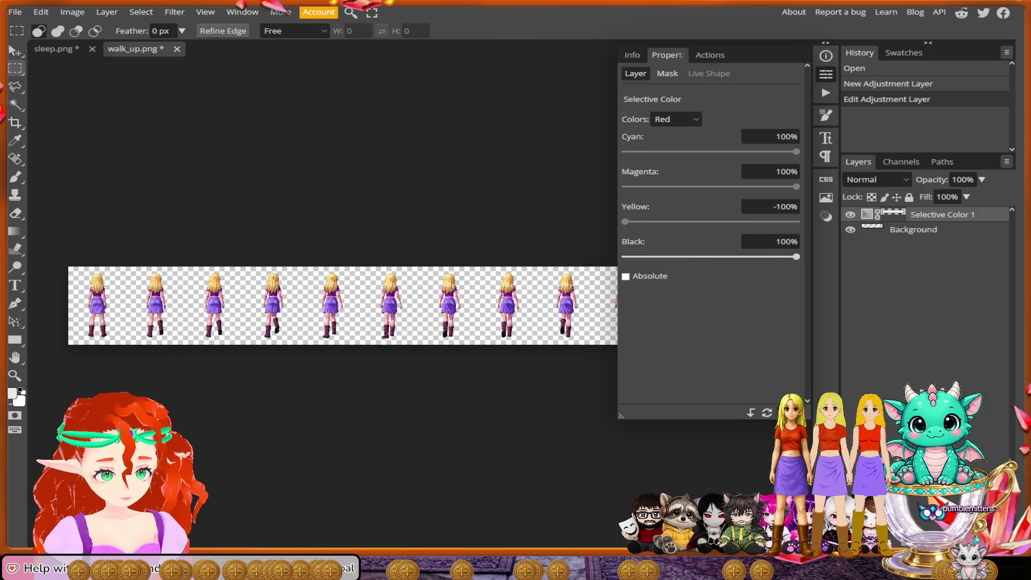
key(space)
Step: Merge the Selective Color 1 layer down into the Background layer
right_click(895, 216)
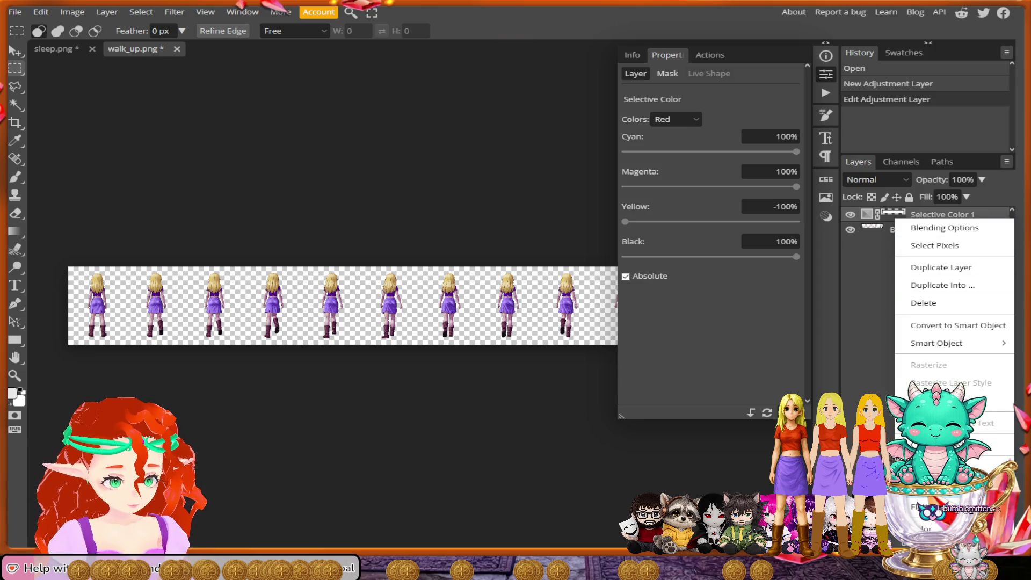
key(ctrl+e)
scroll(229, 334, up, 8)
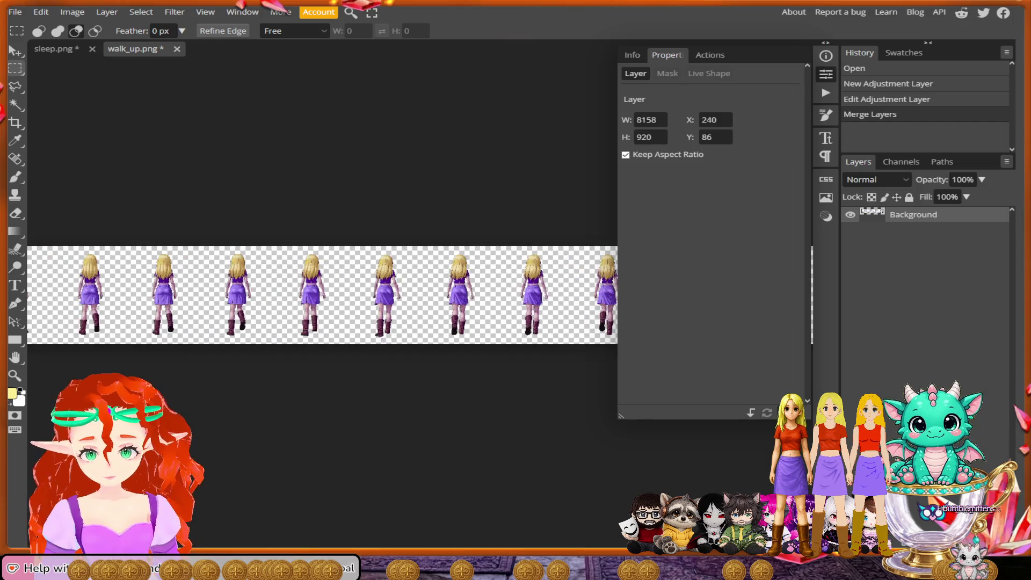
Step: Zoom in on one walking figure and close the floating Info/Properties panel
scroll(228, 333, up, 5)
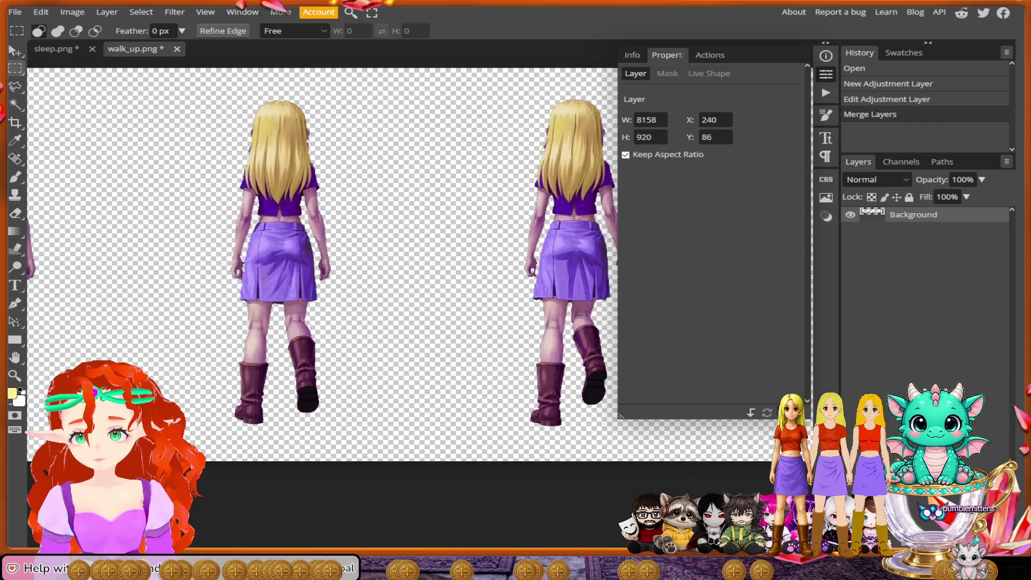
scroll(320, 247, up, 4)
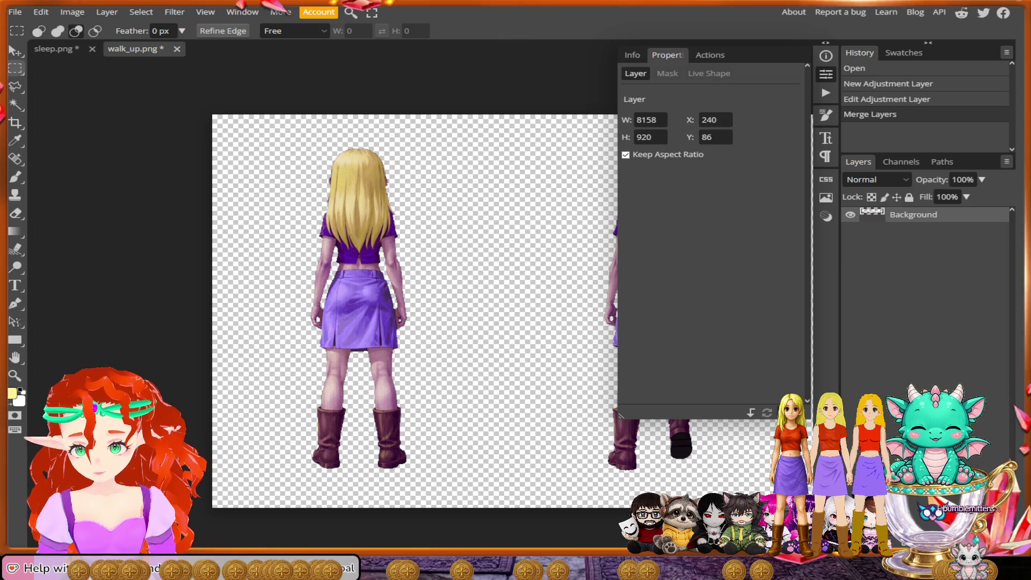
scroll(322, 241, down, 2)
scroll(322, 241, up, 4)
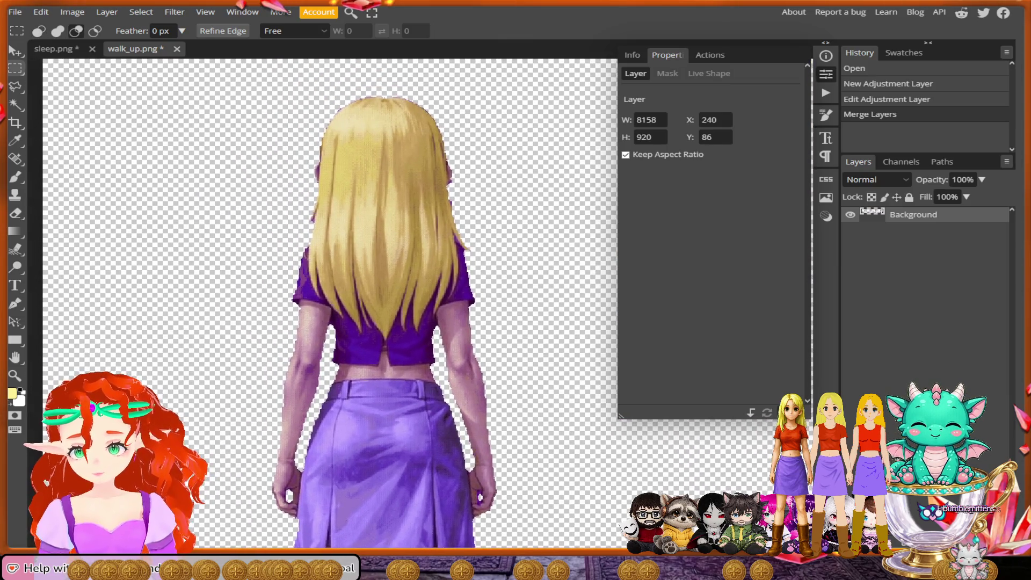
scroll(376, 242, up, 2)
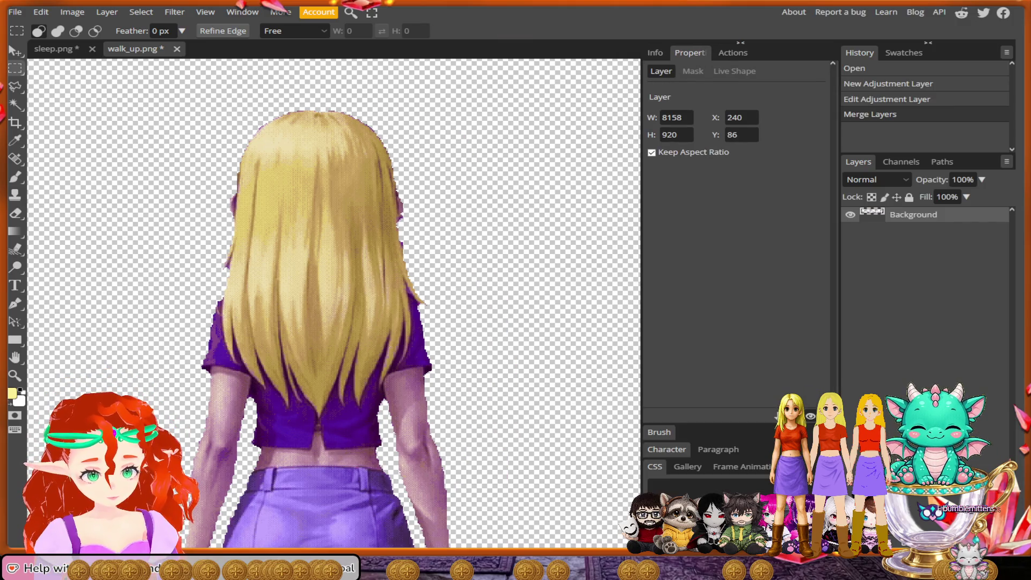
click(826, 74)
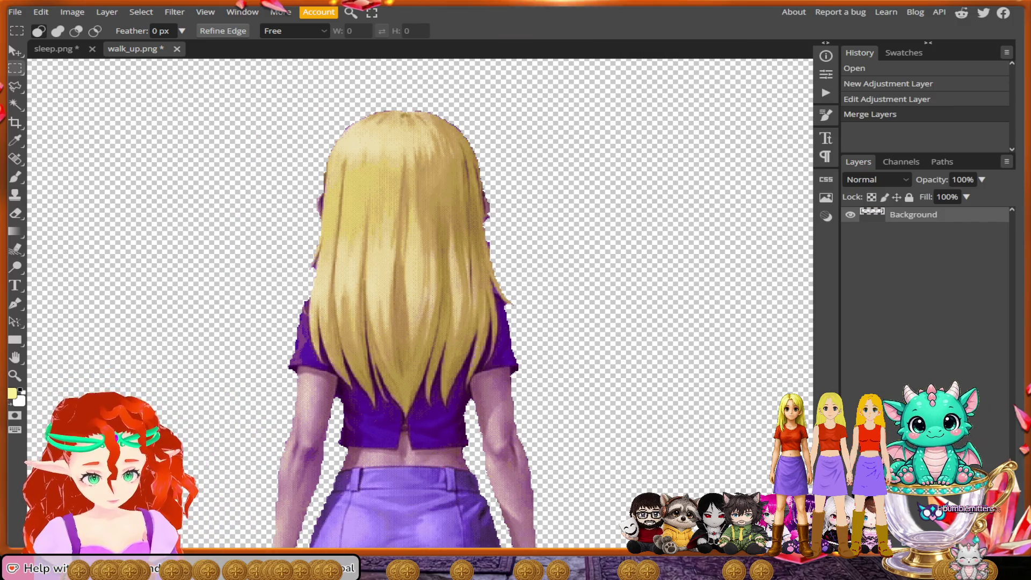
Step: With the lasso, trace from above the head down the left hair edge along the strand tips
key(l)
mouse_move(505, 113)
mouse_down()
mouse_move(523, 220)
mouse_move(381, 85)
mouse_move(290, 142)
mouse_move(279, 255)
mouse_move(310, 297)
mouse_up()
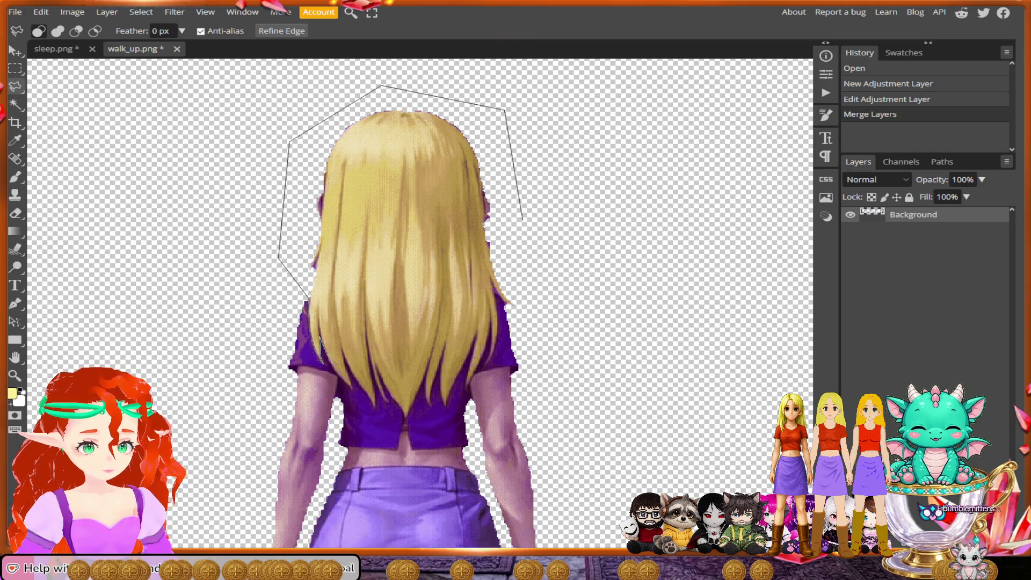
scroll(346, 370, up, 3)
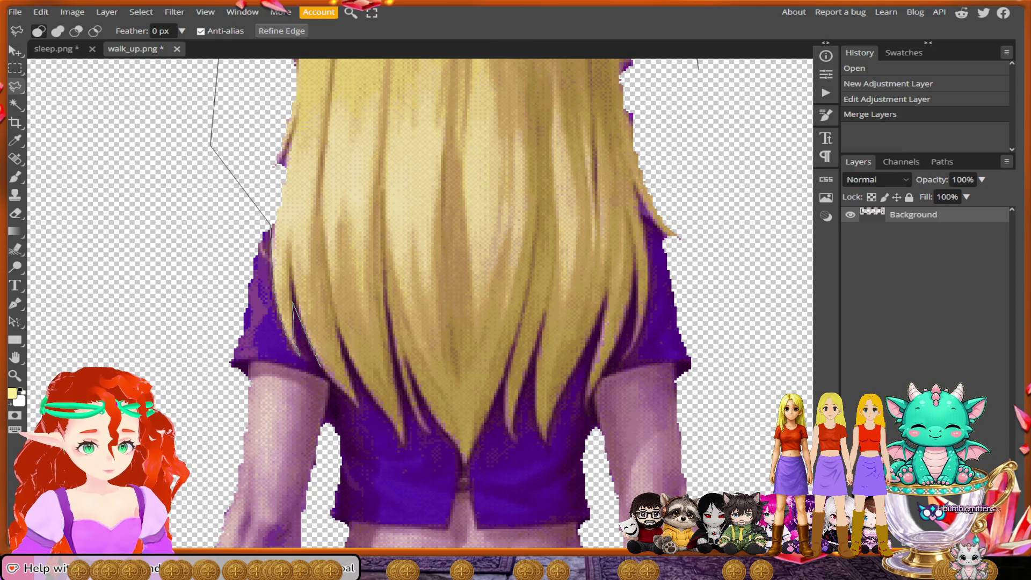
drag(300, 354, 360, 408)
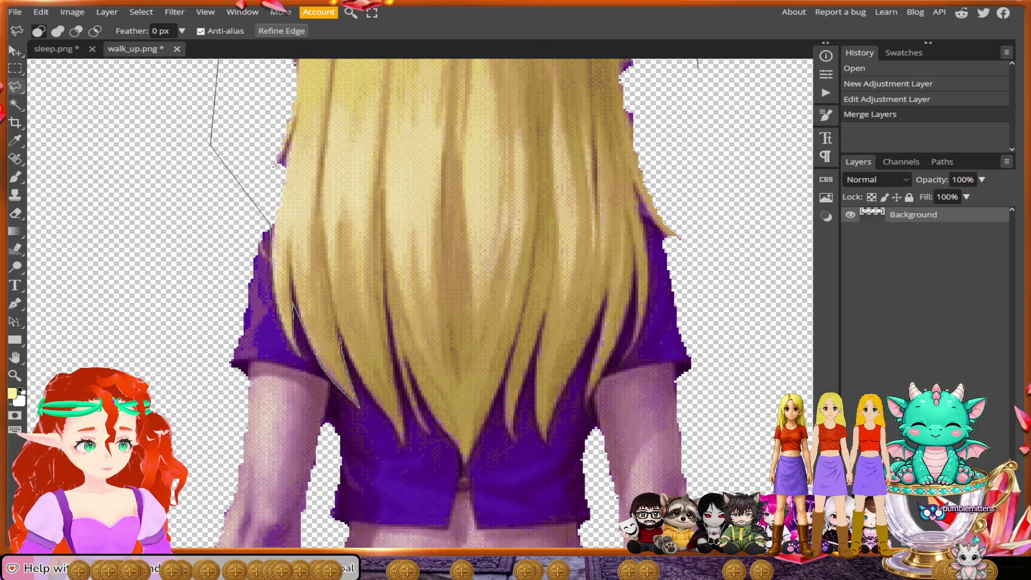
mouse_move(360, 407)
mouse_down()
mouse_move(371, 398)
mouse_move(403, 446)
mouse_move(396, 369)
mouse_move(418, 425)
mouse_up()
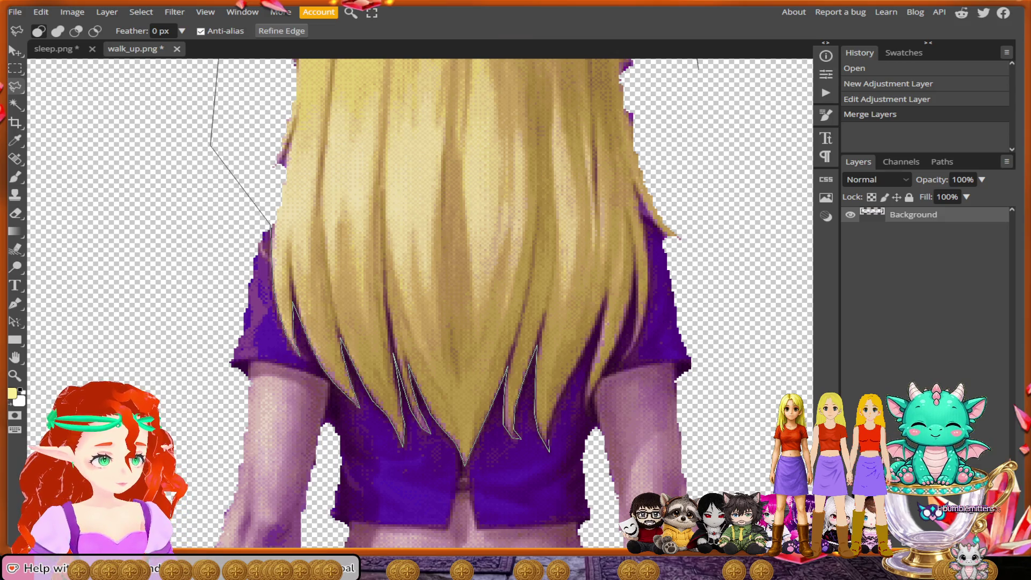
click(548, 451)
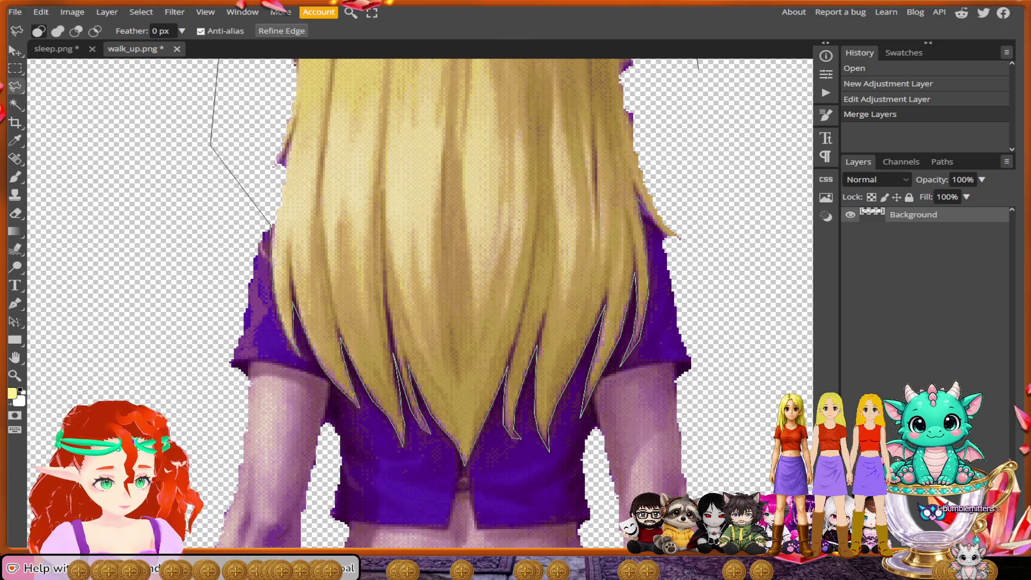
Step: Add points along the hair's right edge and close the lasso into a selection
click(733, 215)
click(733, 91)
click(698, 65)
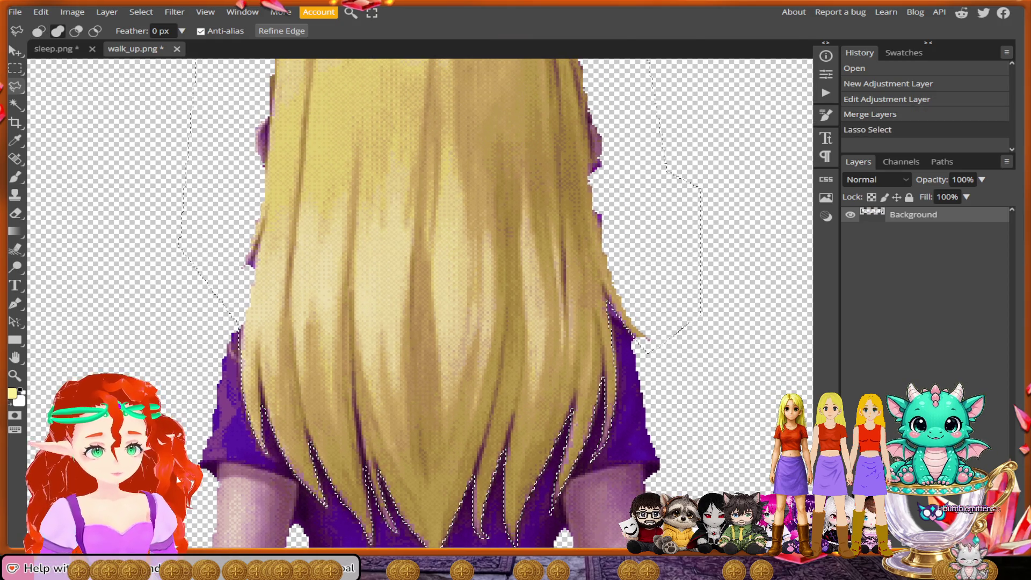
scroll(421, 303, up, 3)
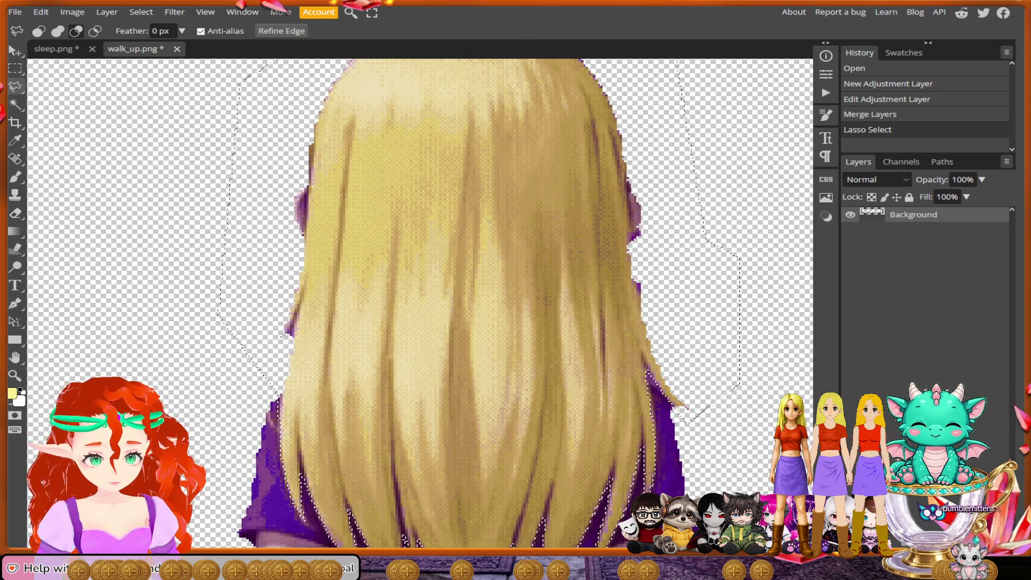
Step: Lasso a small area beside the right ear to adjust the hair selection
key(alt)
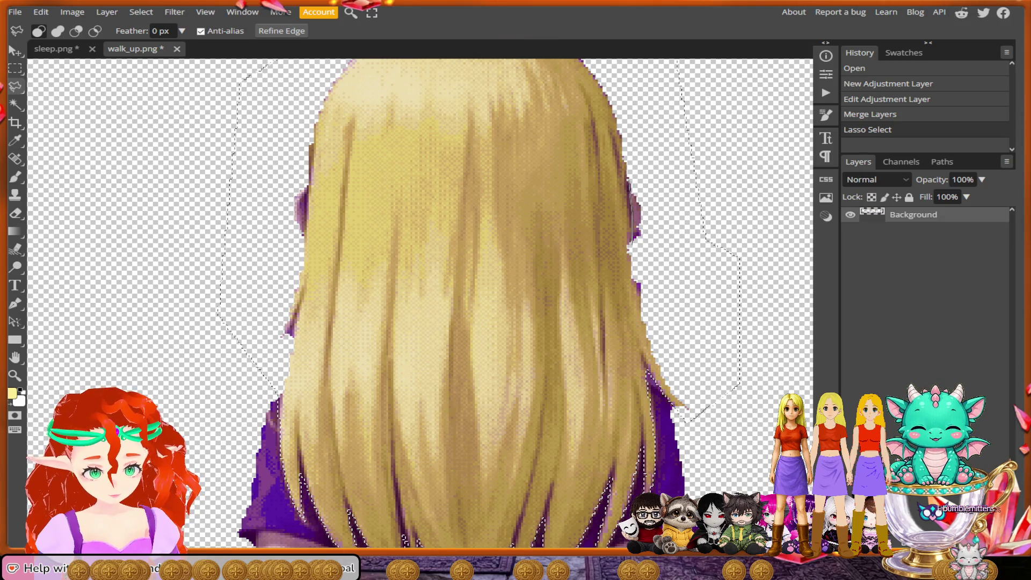
click(628, 177)
click(670, 209)
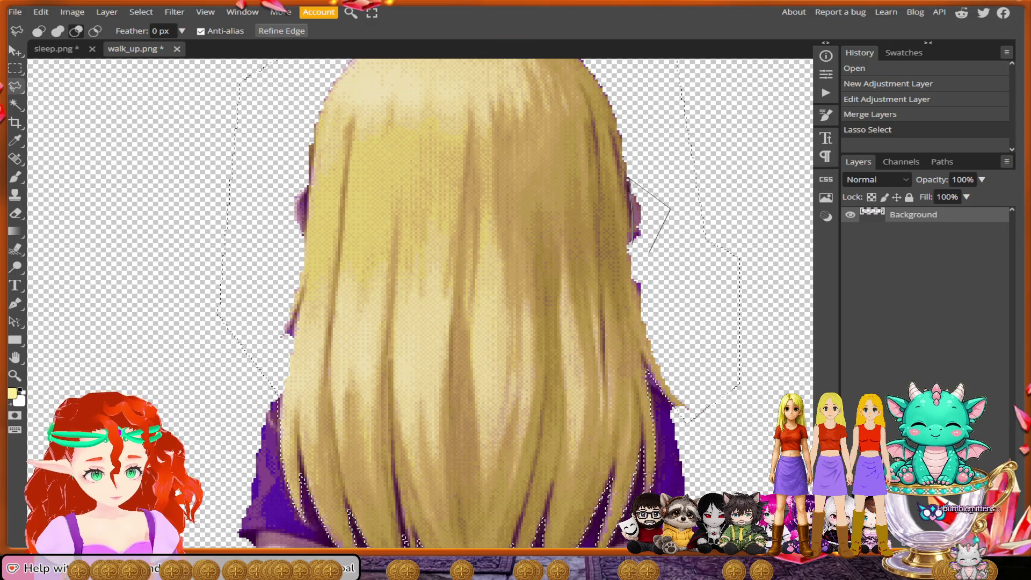
double_click(634, 248)
Step: Bring the left ear into view and subtract it from the hair selection
drag(634, 248, 711, 273)
key(alt)
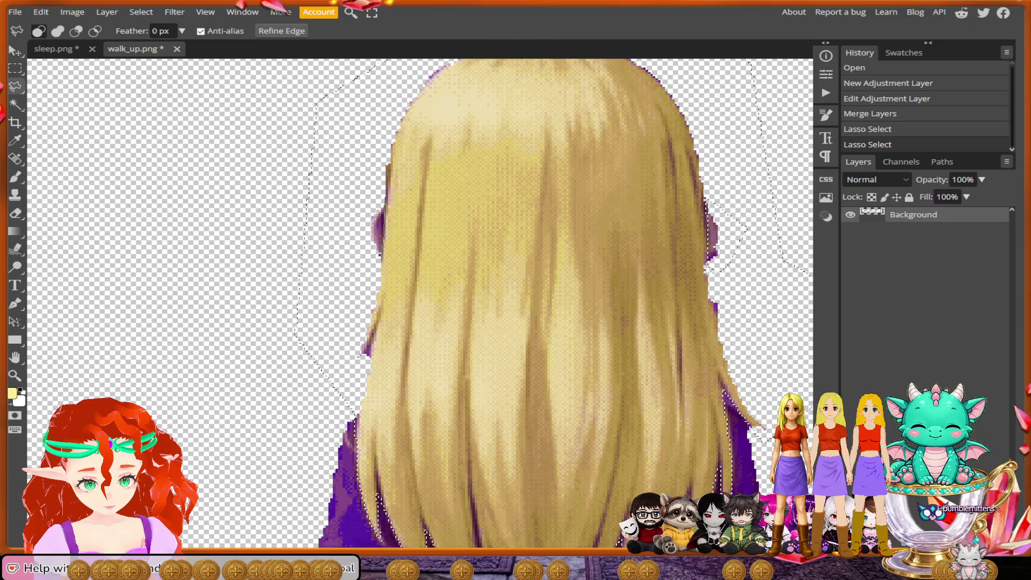
drag(375, 206, 368, 258)
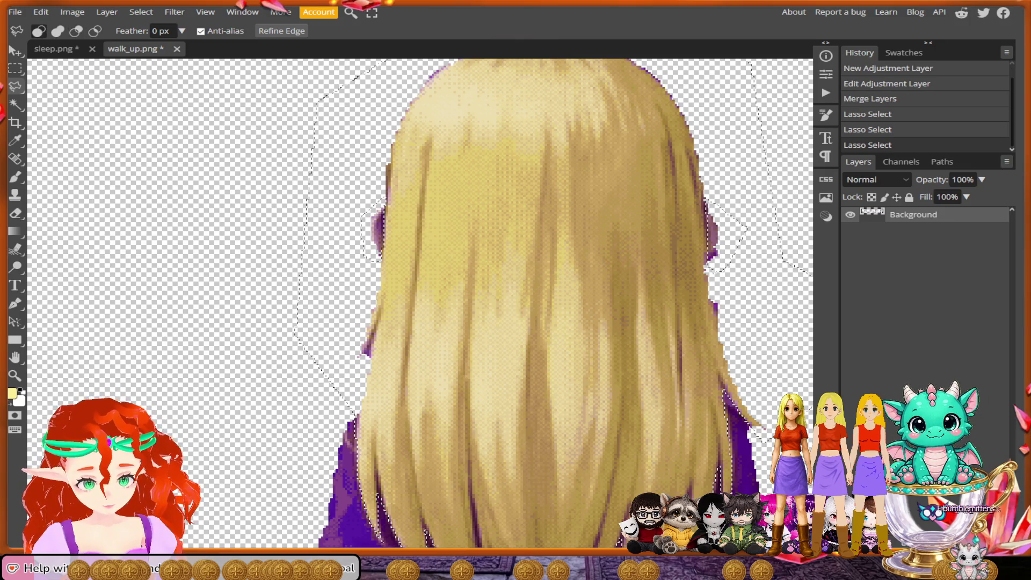
Step: Zoom out over the walk_up sprite sheet, then zoom in on the next figure's head
scroll(572, 327, down, 1)
scroll(421, 303, down, 1)
scroll(420, 303, right, 5)
scroll(420, 303, left, 10)
scroll(421, 304, up, 1)
scroll(413, 456, down, 5)
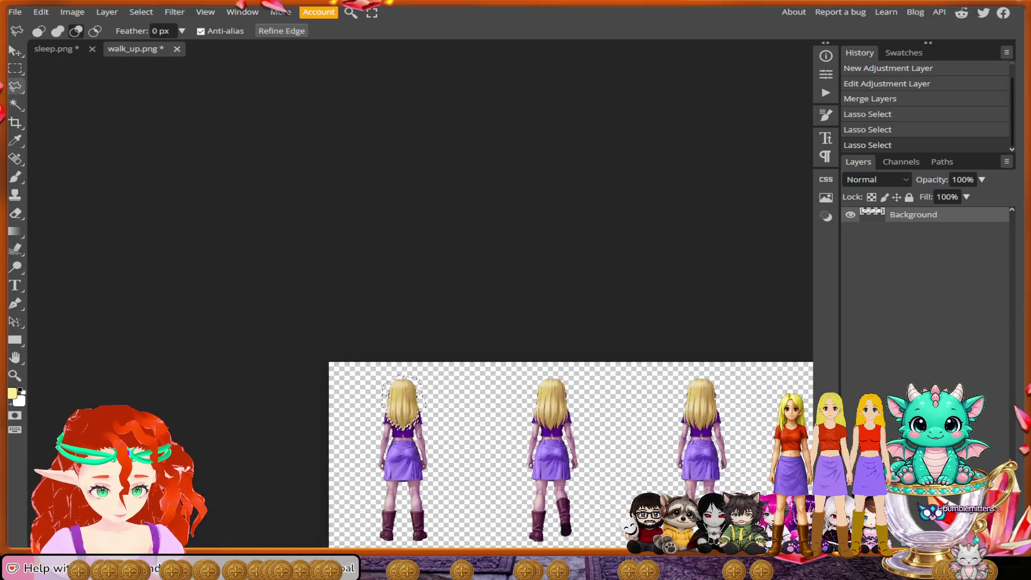
scroll(420, 344, down, 2)
scroll(420, 344, right, 5)
scroll(420, 344, right, 1)
scroll(420, 343, down, 2)
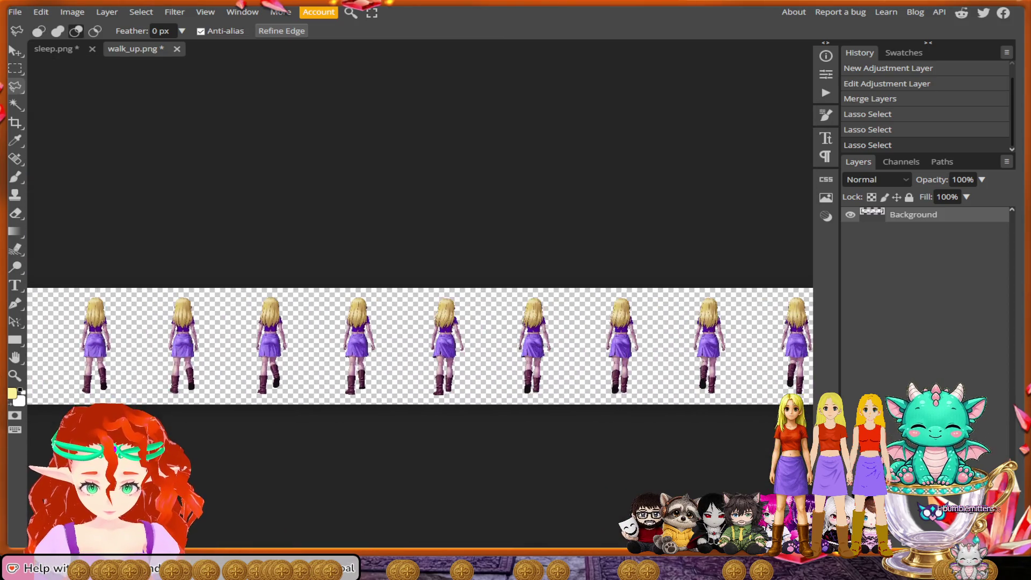
scroll(420, 349, right, 2)
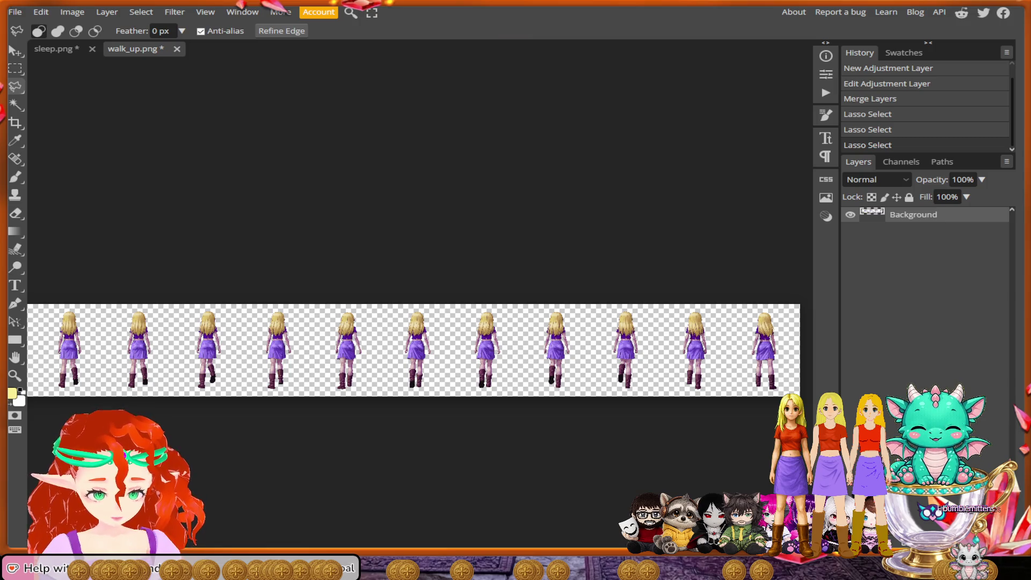
scroll(172, 343, down, 1)
scroll(172, 344, up, 3)
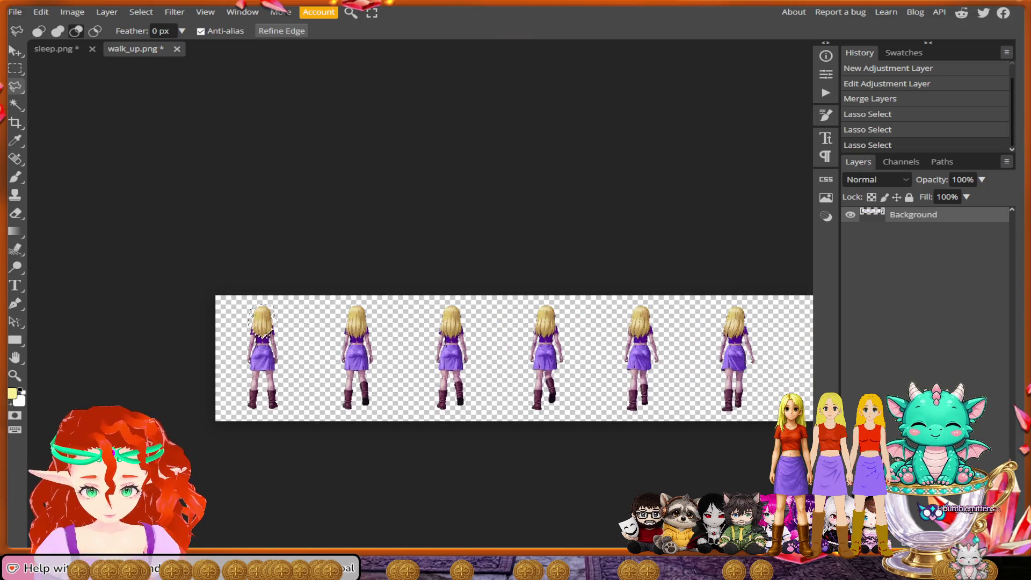
scroll(356, 324, up, 5)
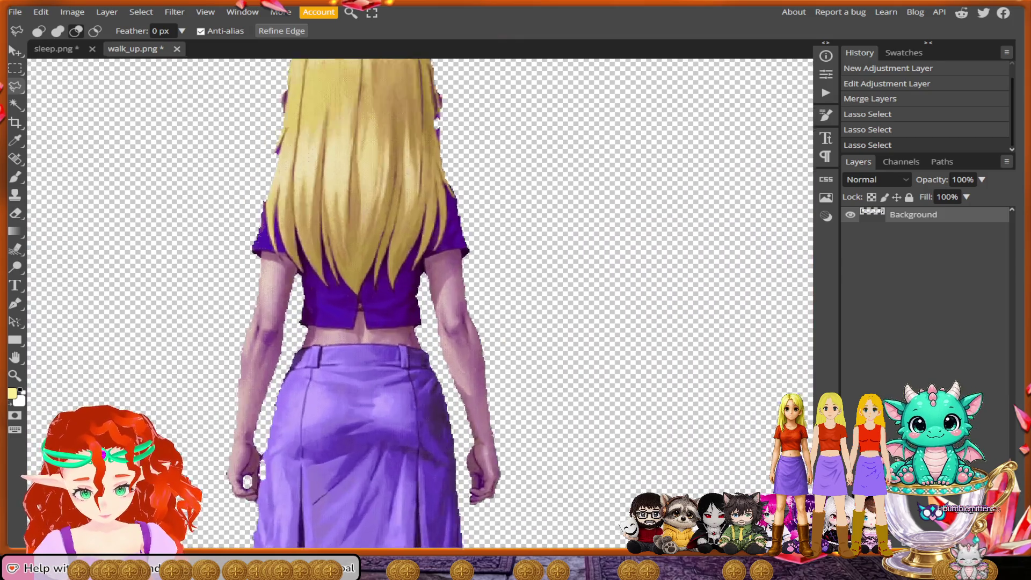
scroll(418, 301, up, 2)
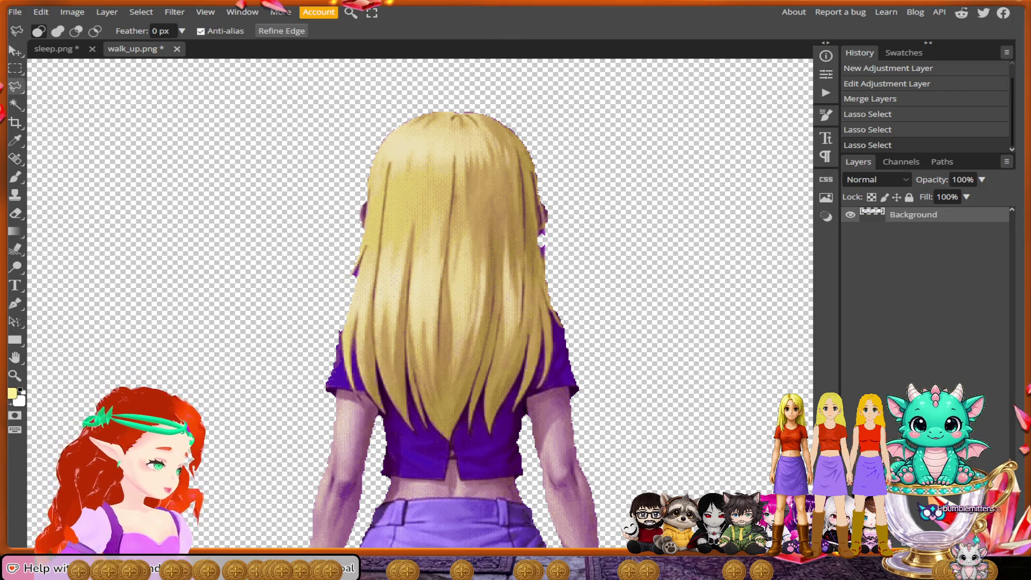
scroll(456, 204, up, 5)
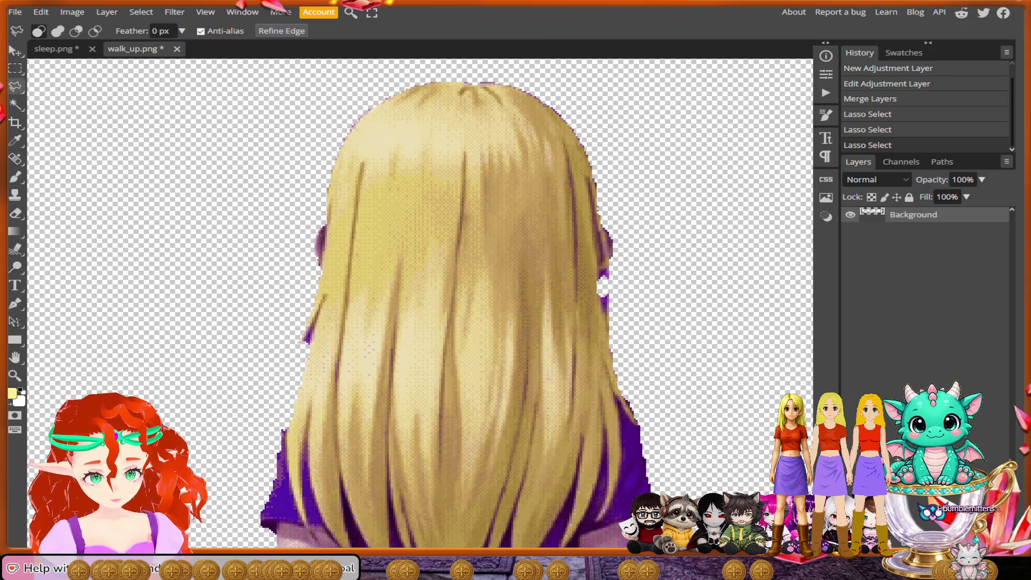
Step: In add-to-selection mode, place lasso points over the top of the head and down the hair's left side
click(682, 306)
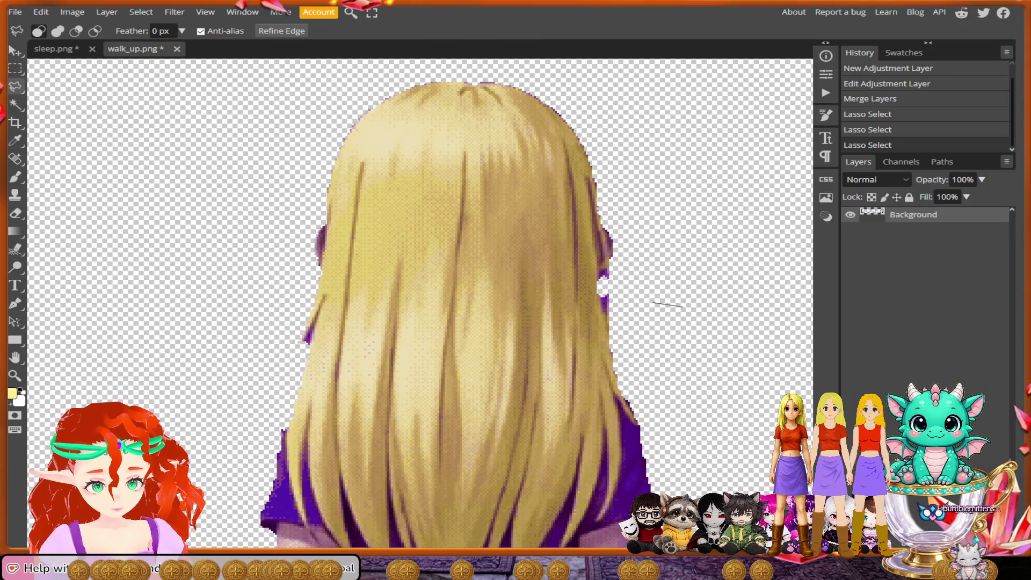
key(shift)
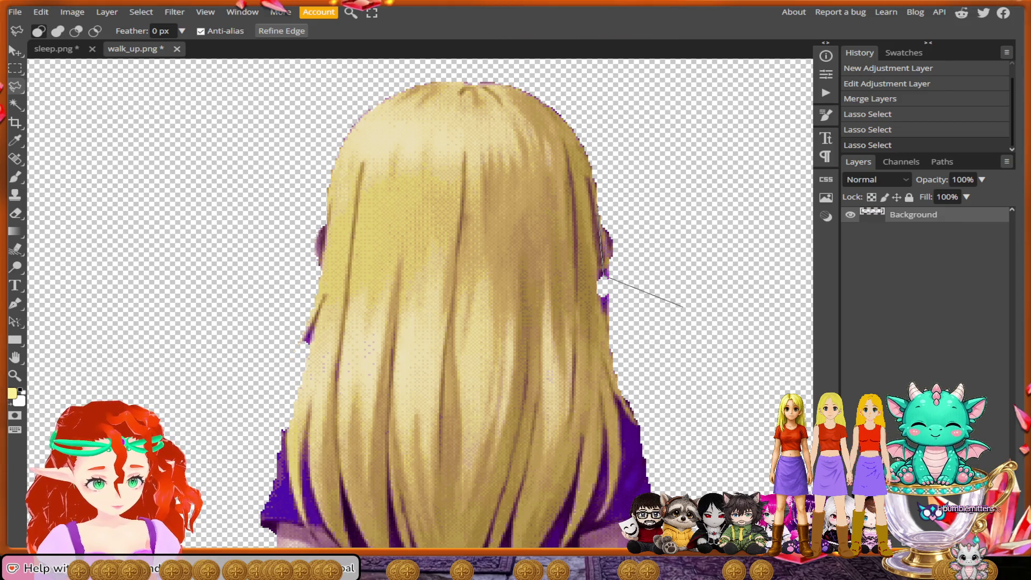
click(607, 116)
click(526, 69)
click(339, 143)
click(317, 244)
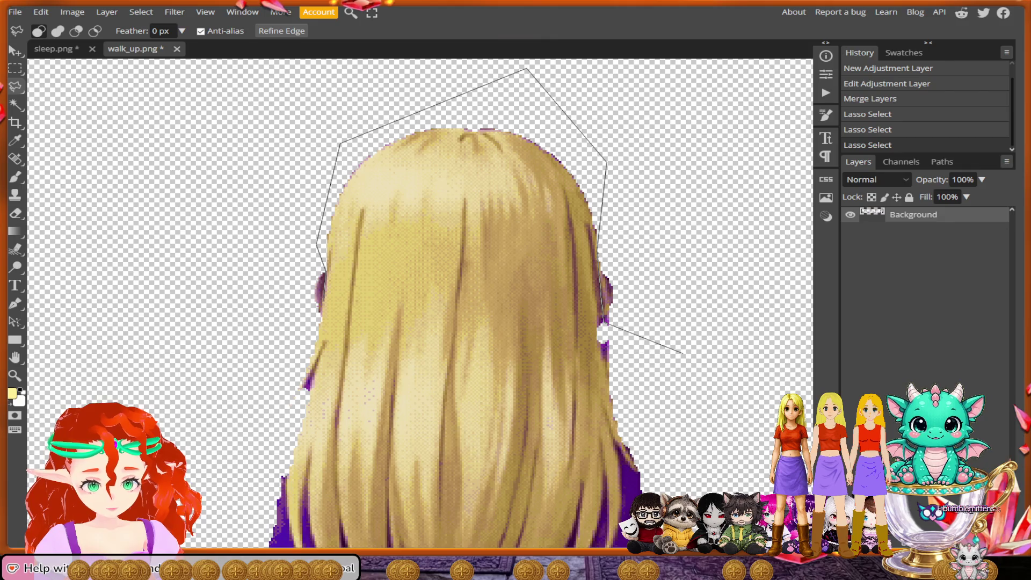
click(326, 270)
click(316, 325)
click(267, 414)
click(265, 488)
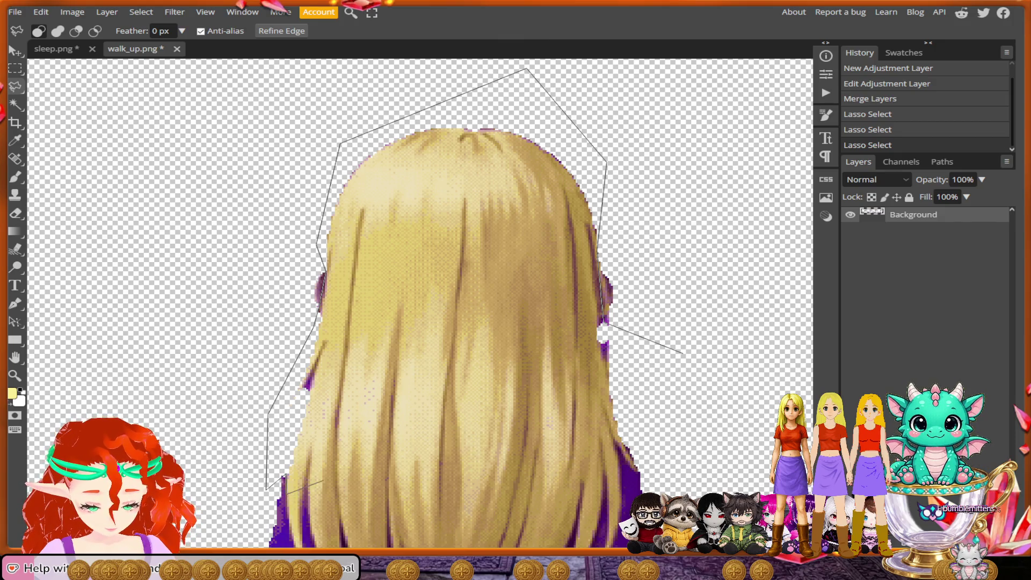
scroll(290, 478, up, 5)
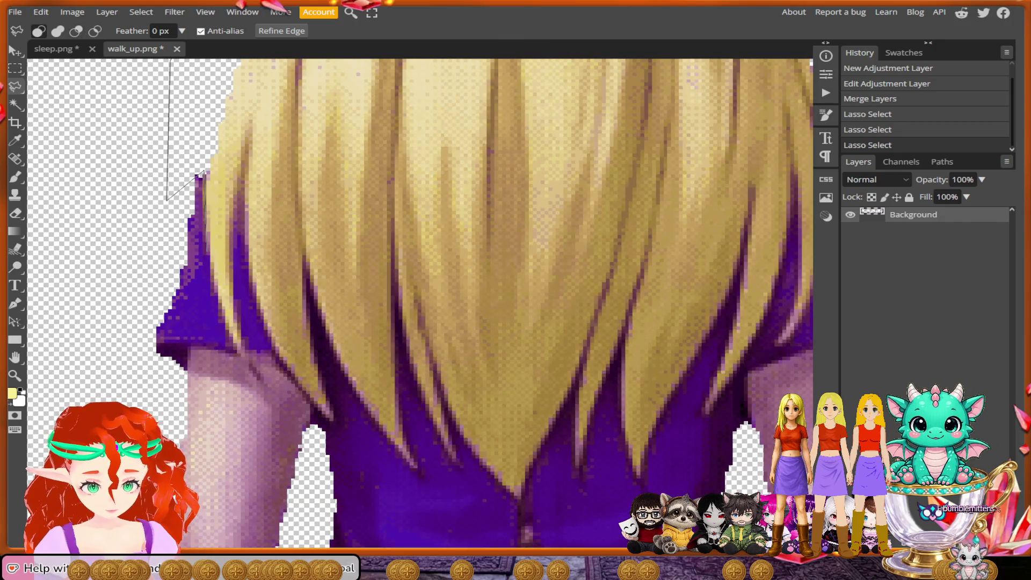
Step: Drag the lasso along the jagged strand tips over the purple shirt toward the right side
mouse_move(213, 293)
mouse_down()
mouse_move(240, 358)
mouse_move(243, 342)
mouse_up()
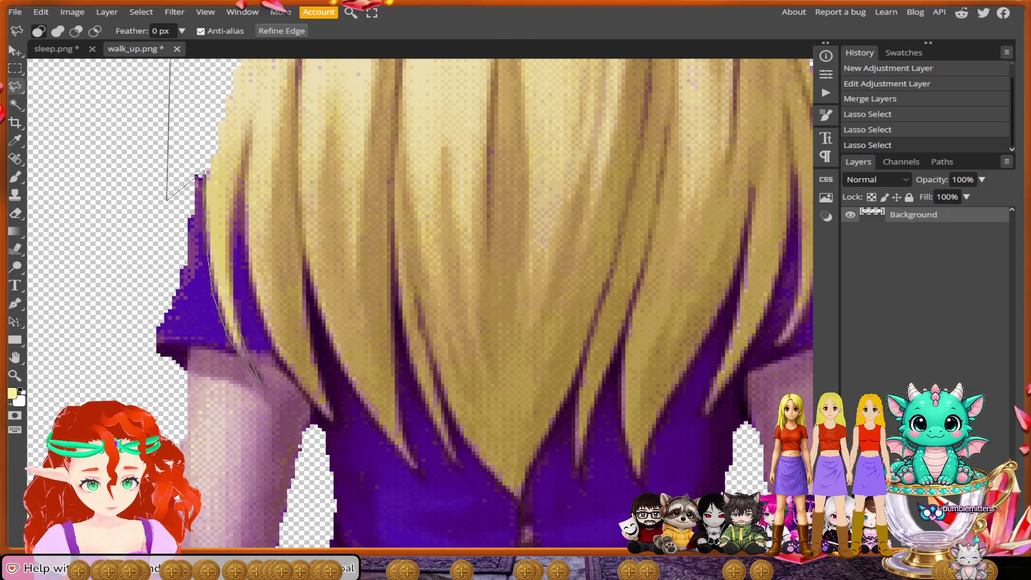
mouse_move(236, 254)
mouse_down()
mouse_move(236, 220)
mouse_move(277, 360)
mouse_move(332, 422)
mouse_move(304, 272)
mouse_up()
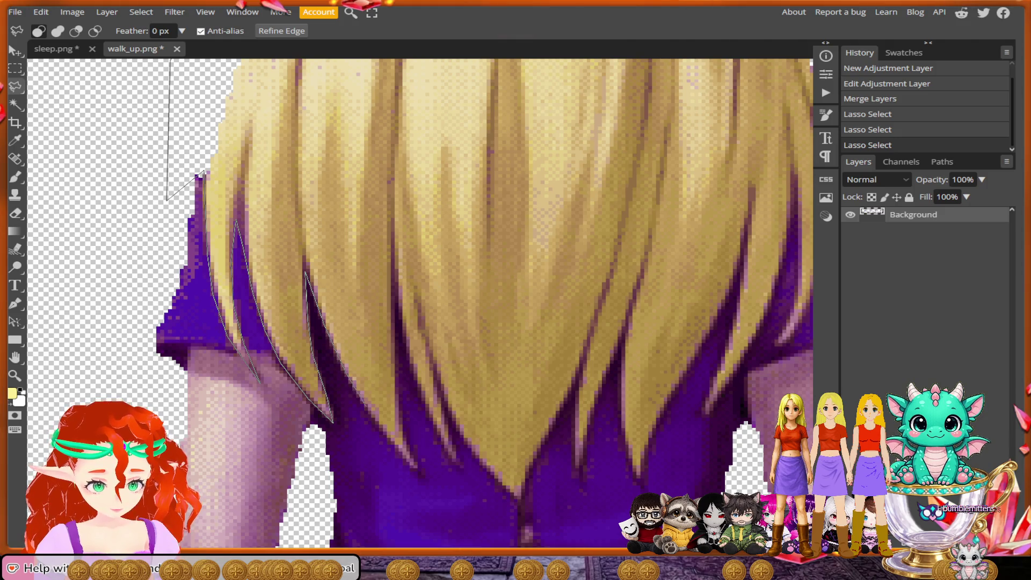
drag(375, 424, 424, 481)
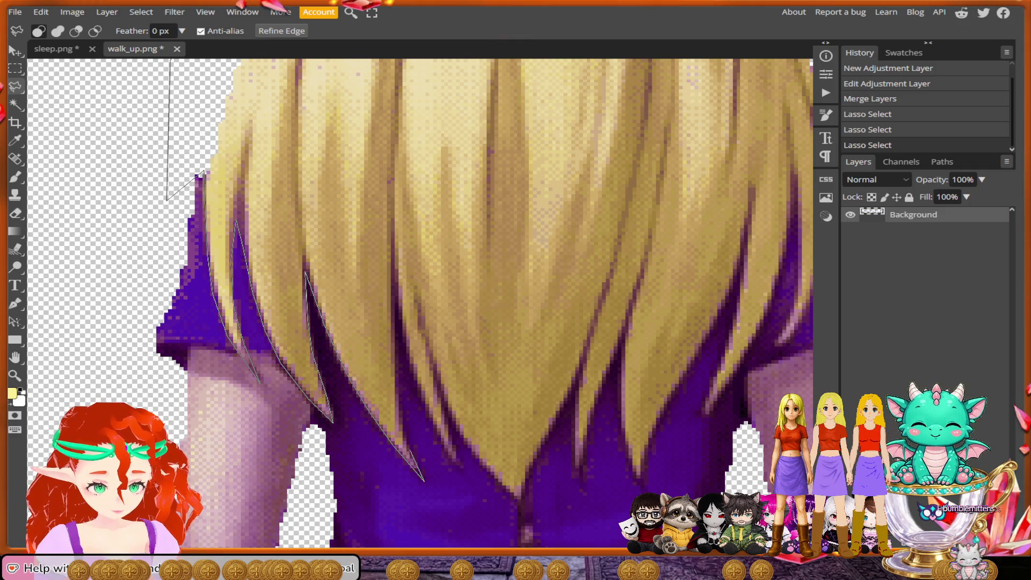
drag(404, 434, 398, 304)
mouse_move(408, 368)
mouse_down()
mouse_move(459, 469)
mouse_move(450, 418)
mouse_move(510, 490)
mouse_move(576, 381)
mouse_move(574, 477)
mouse_move(622, 338)
mouse_move(621, 397)
mouse_up()
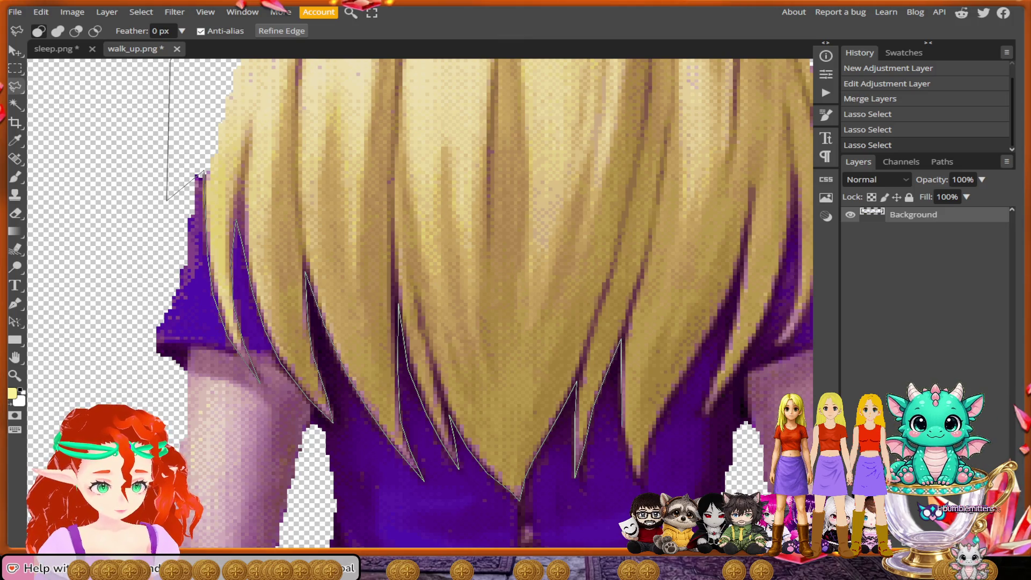
mouse_move(624, 443)
mouse_down()
mouse_move(642, 487)
mouse_move(641, 458)
mouse_move(740, 275)
mouse_move(702, 416)
mouse_move(723, 395)
mouse_up()
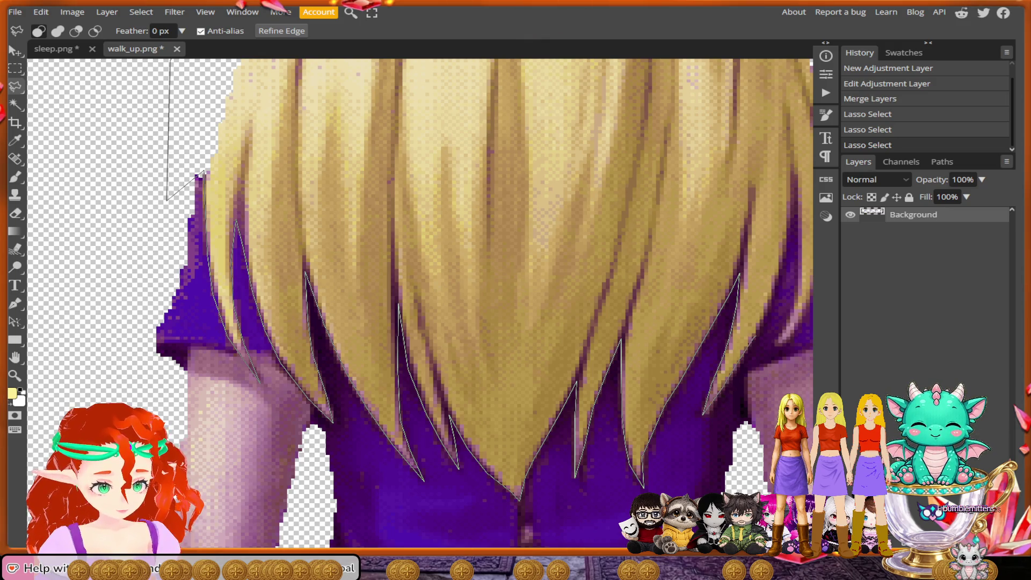
Step: Add lasso points up the hair's right edge and close the outline
scroll(419, 303, right, 3)
scroll(420, 303, up, 1)
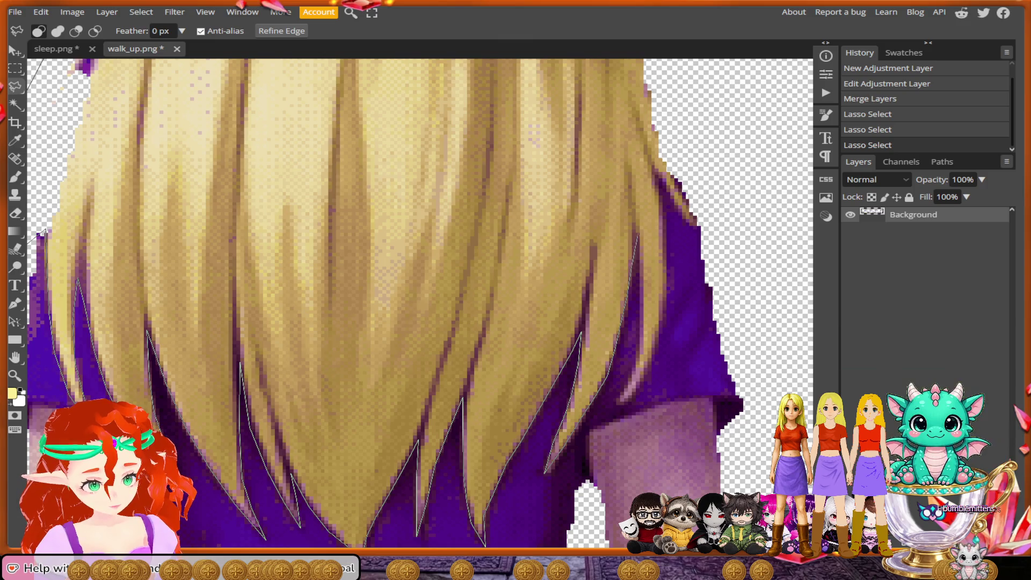
click(635, 232)
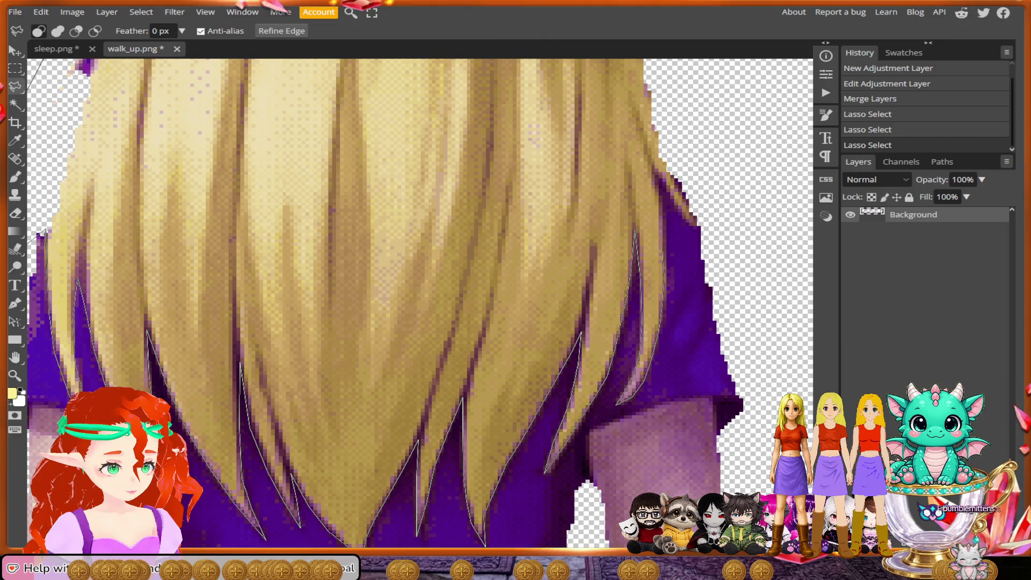
click(662, 197)
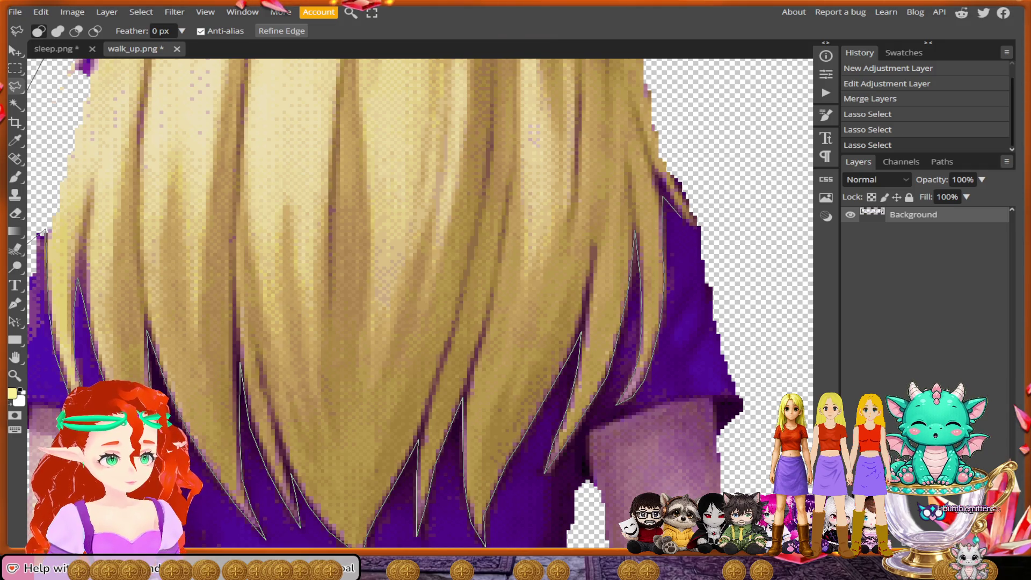
click(739, 155)
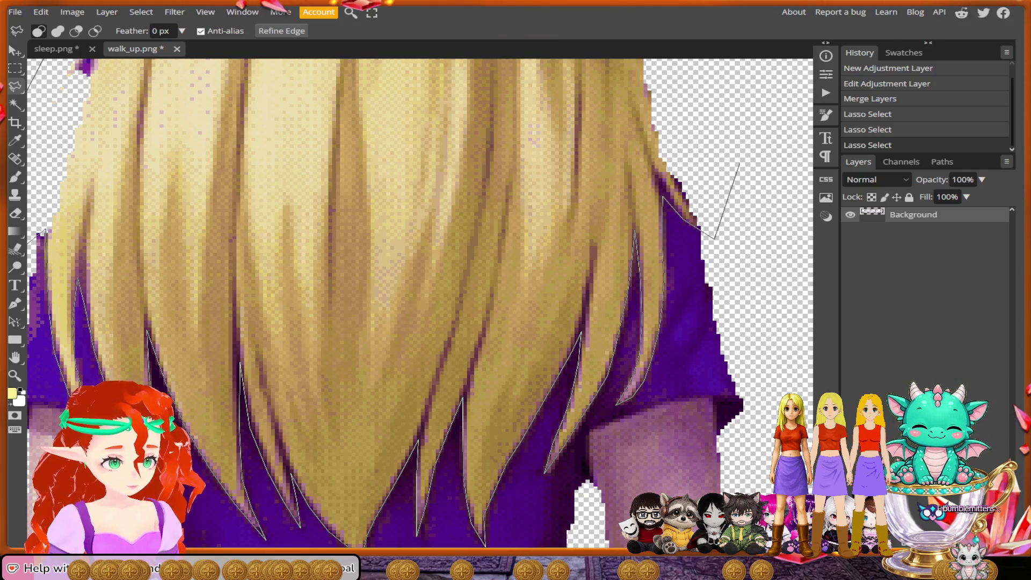
scroll(740, 145, up, 3)
click(721, 215)
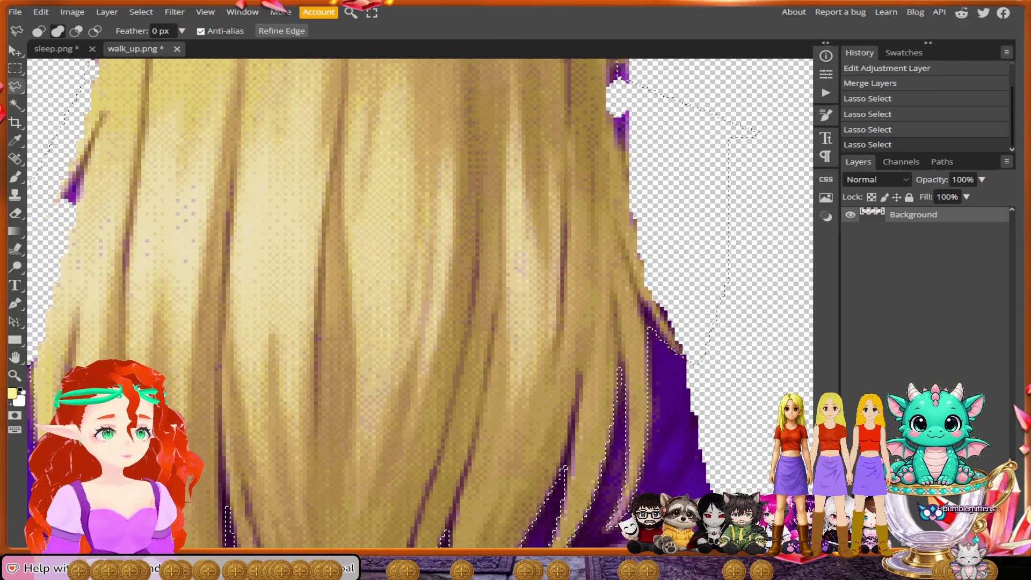
Step: Zoom in on the next figure's hair and place the first lasso points up its right edge
scroll(645, 225, down, 3)
scroll(655, 226, down, 5)
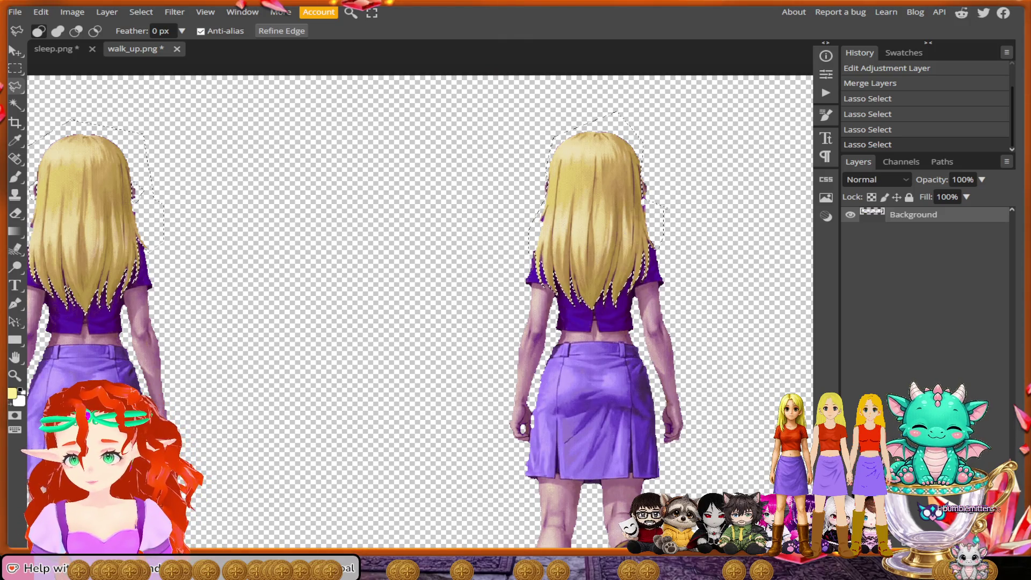
scroll(139, 214, up, 5)
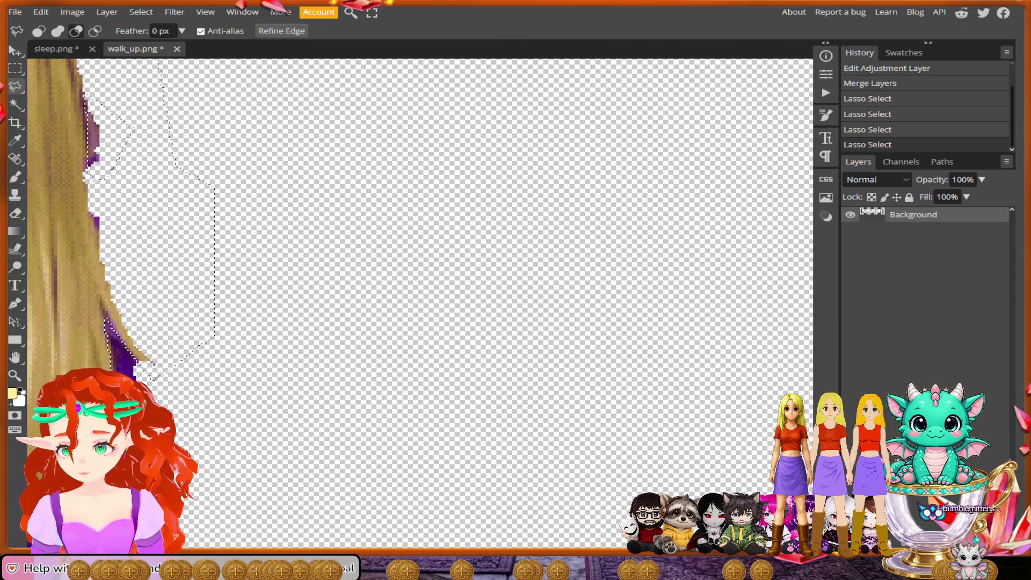
scroll(473, 317, down, 5)
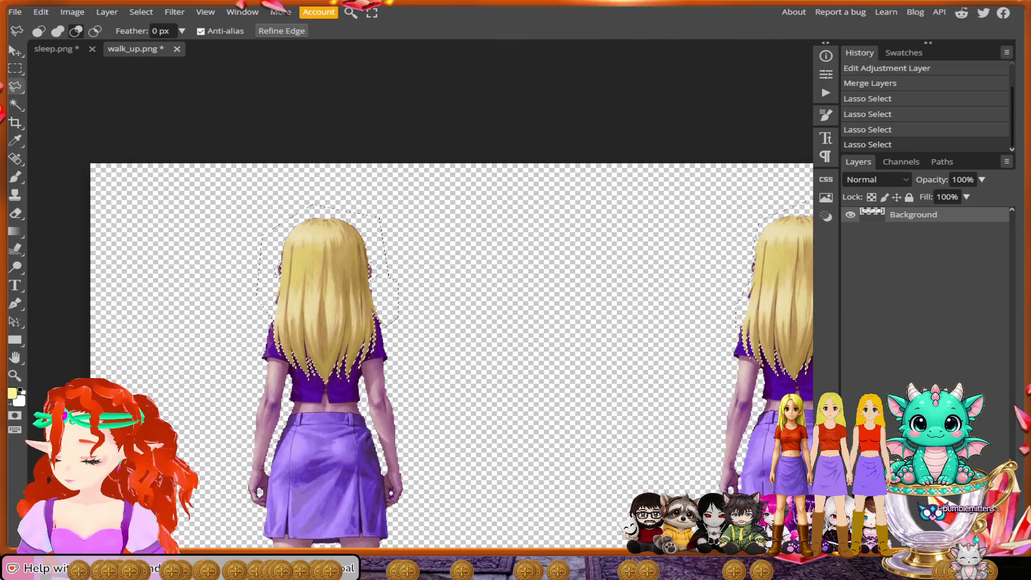
scroll(418, 349, right, 3)
scroll(719, 314, up, 3)
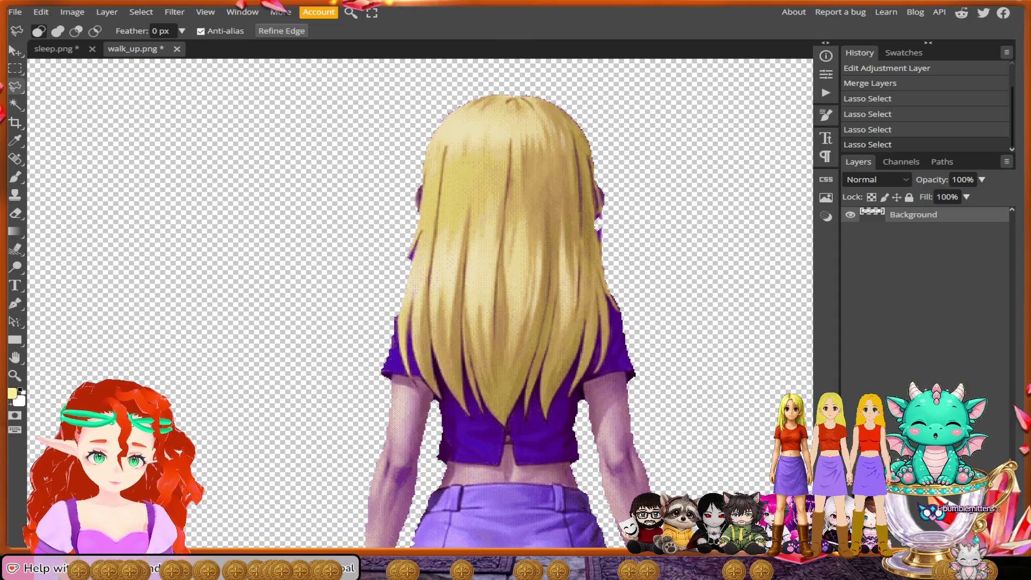
scroll(594, 174, up, 2)
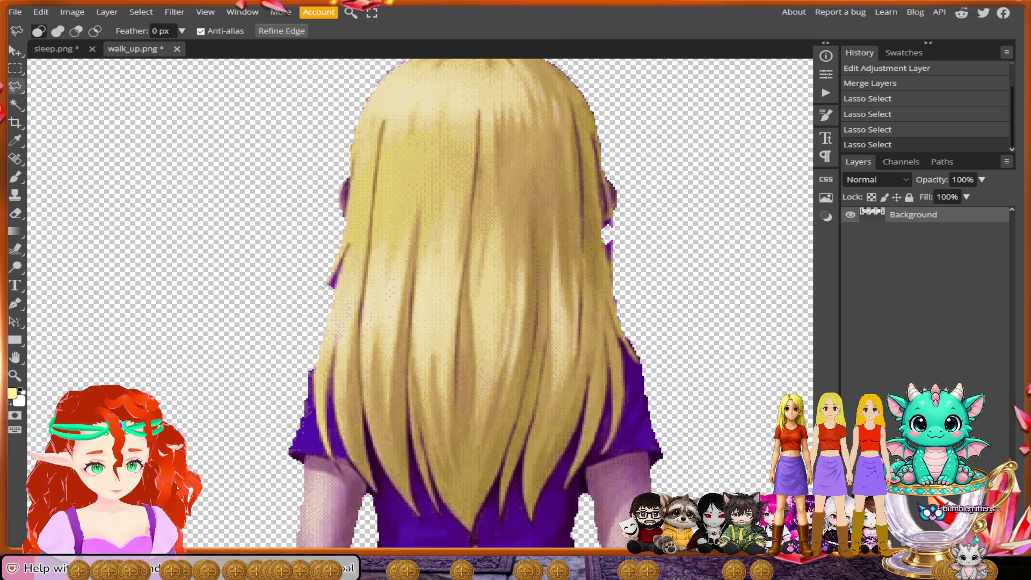
click(613, 220)
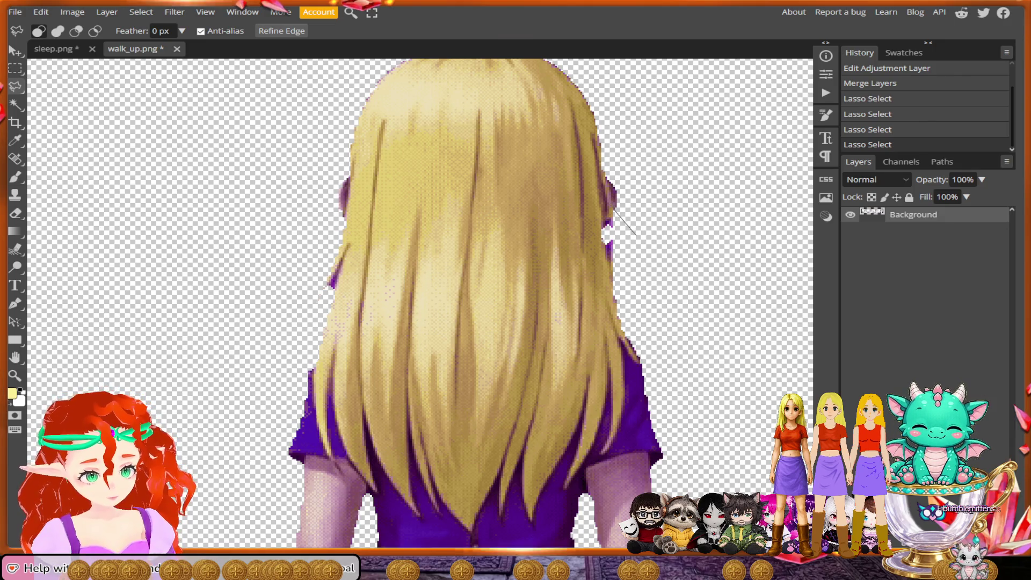
click(602, 158)
Step: Extend the outline over the top of the head and down the hair's left edge
click(630, 83)
scroll(575, 144, up, 2)
click(562, 122)
click(398, 136)
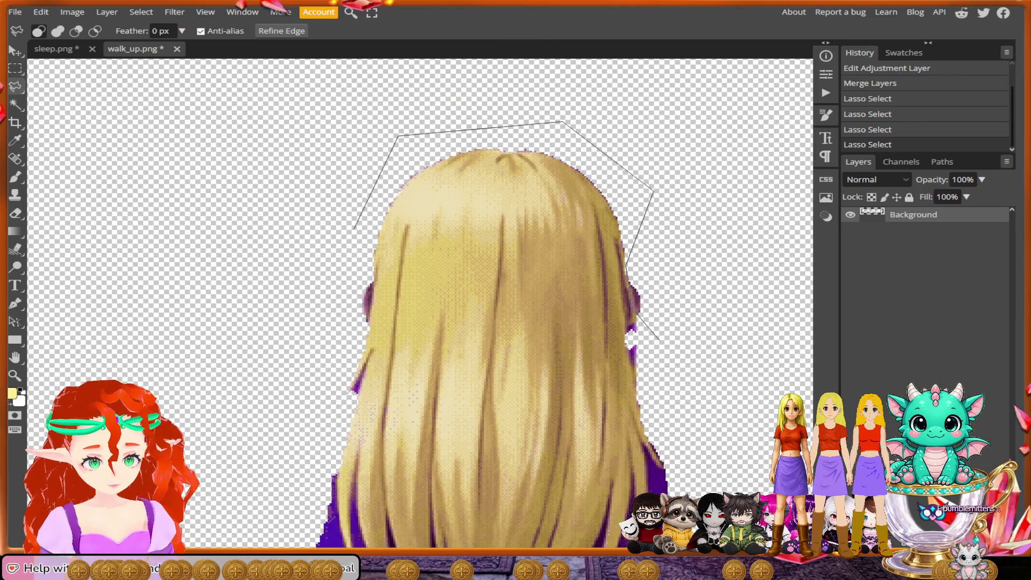
click(355, 230)
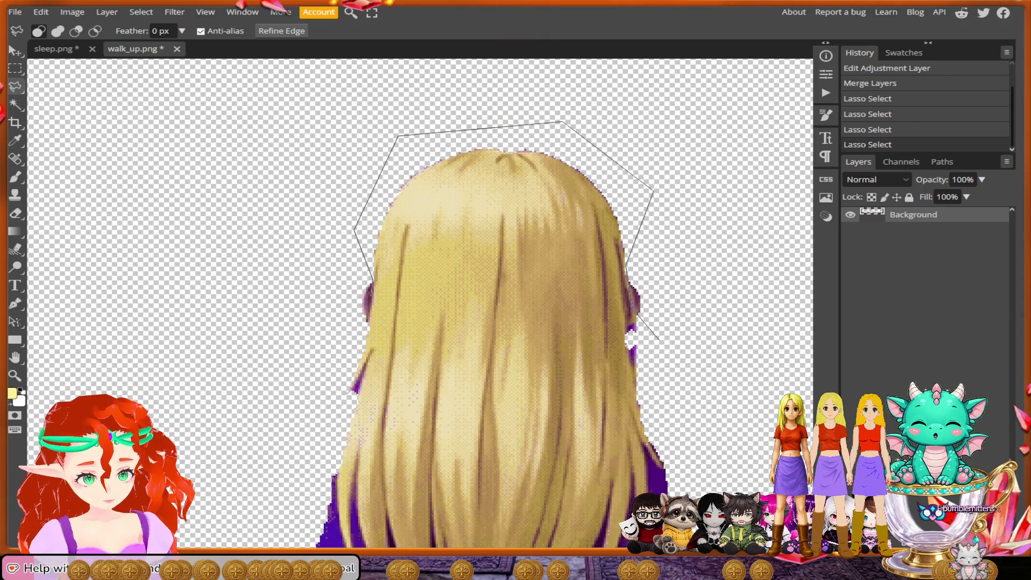
click(366, 323)
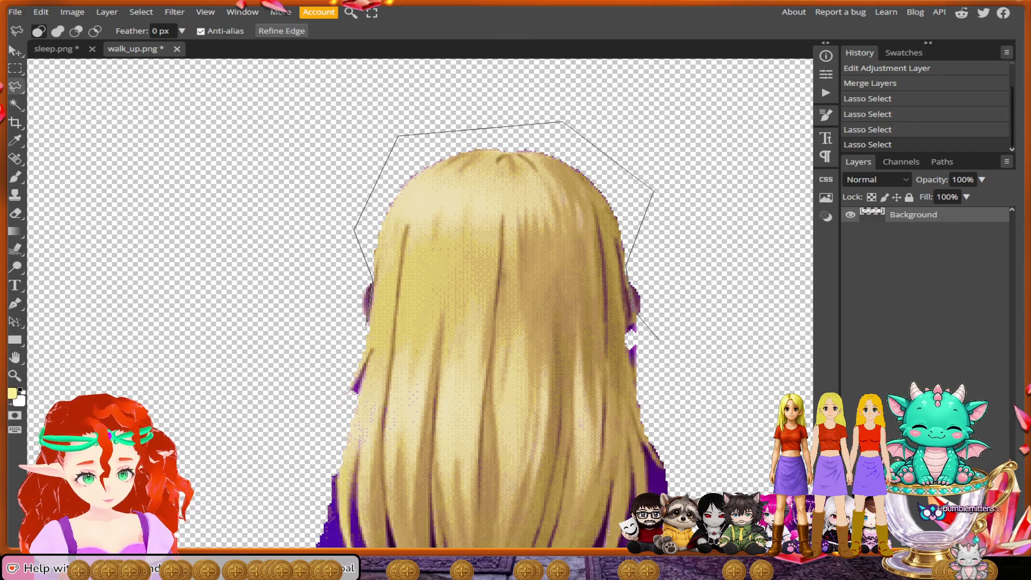
click(322, 413)
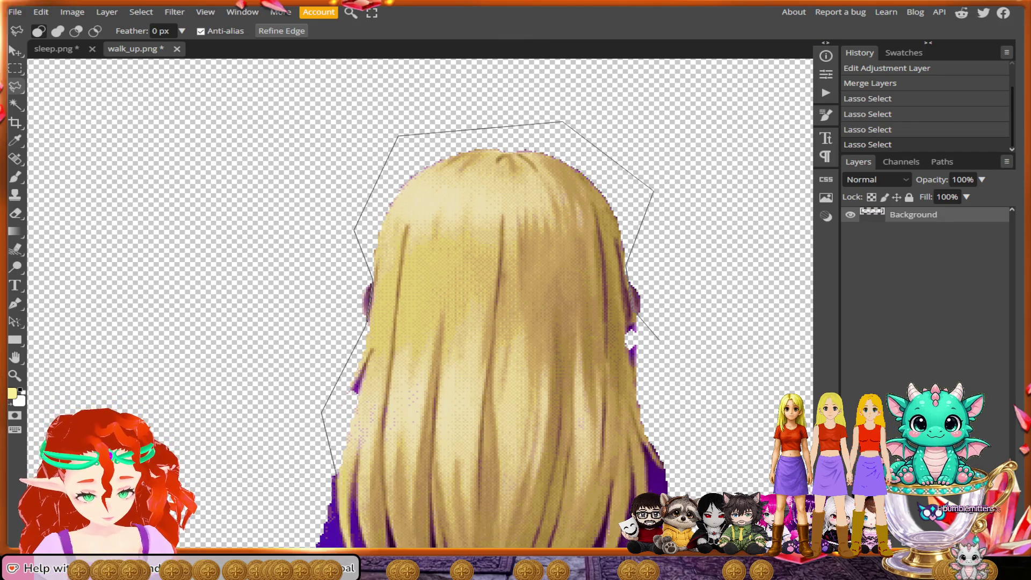
Step: Zigzag the outline along the first pointed strand tips over the purple top
scroll(334, 472, down, 3)
scroll(392, 365, up, 2)
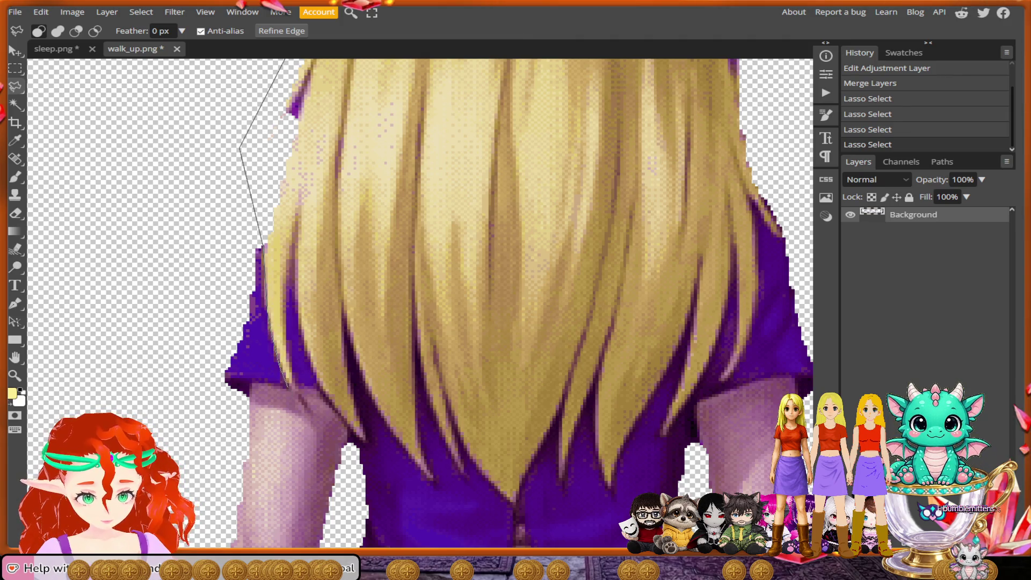
click(312, 413)
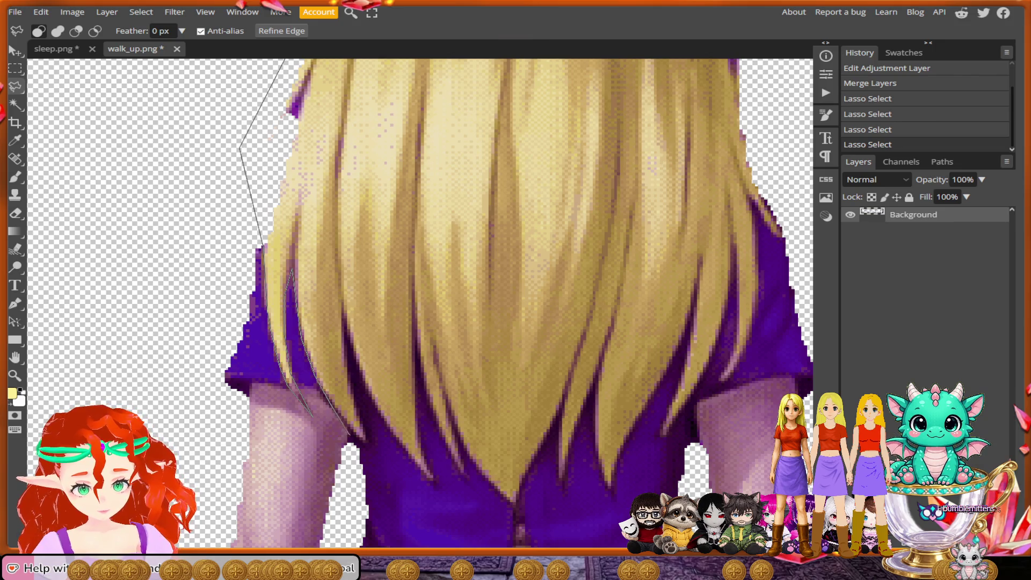
click(366, 442)
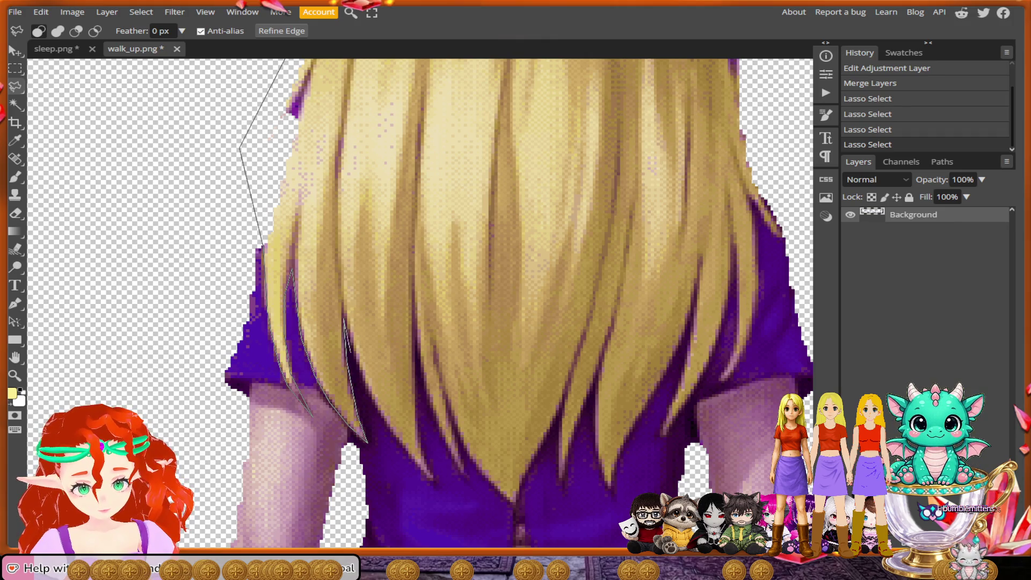
click(349, 344)
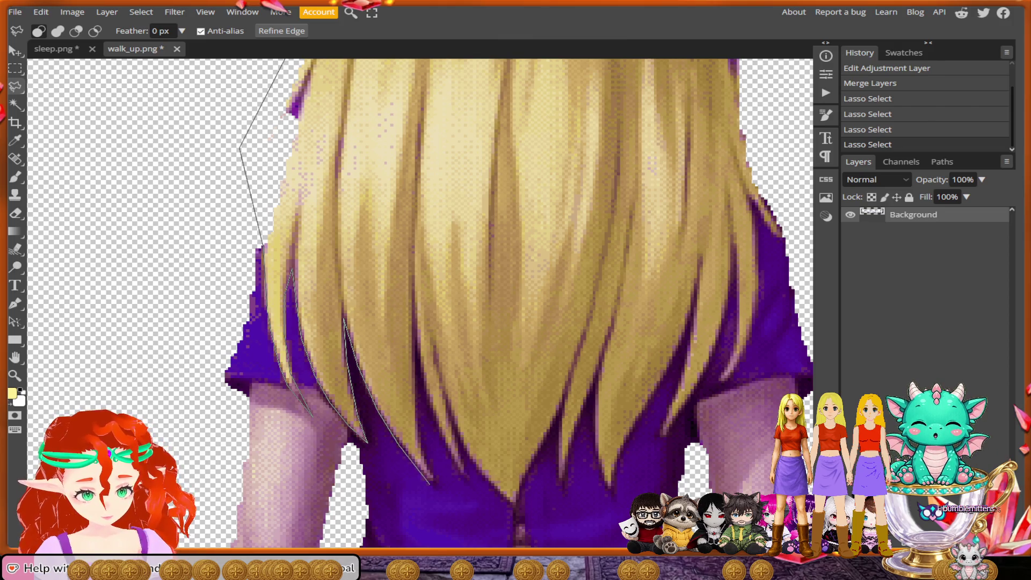
click(434, 483)
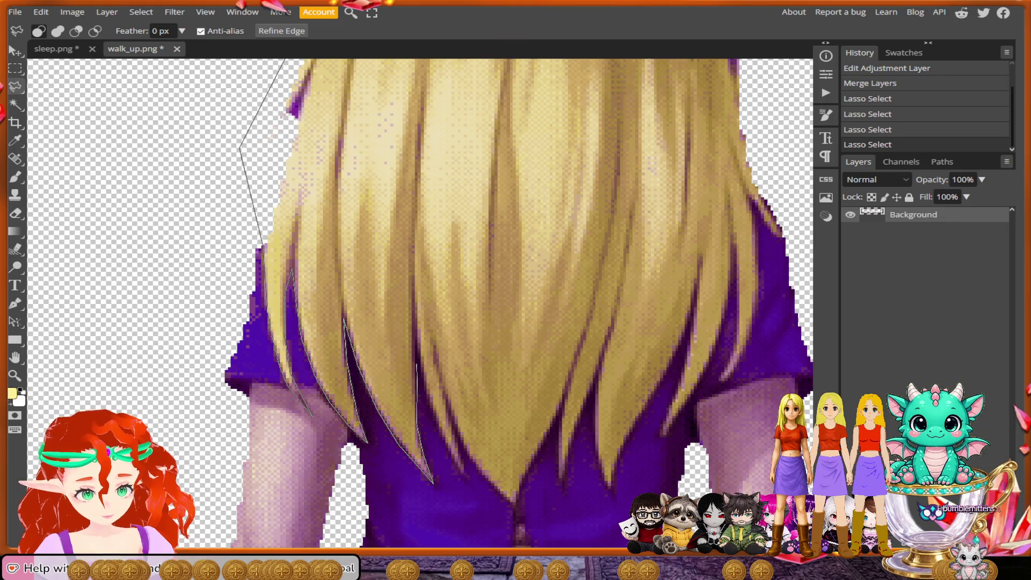
click(417, 359)
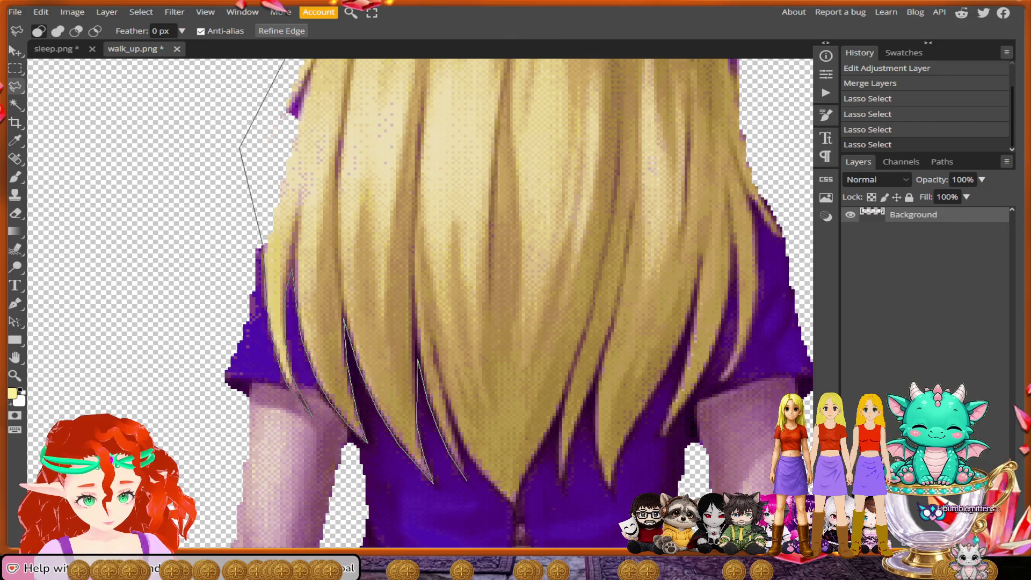
Step: Zigzag the outline across the remaining strand tips and up to the hair's right edge
click(467, 480)
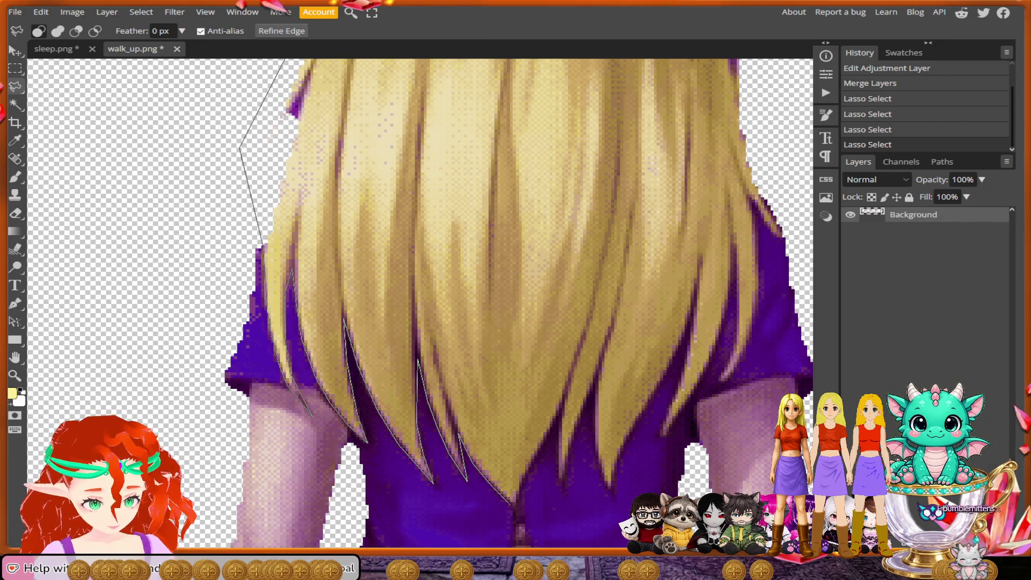
click(517, 505)
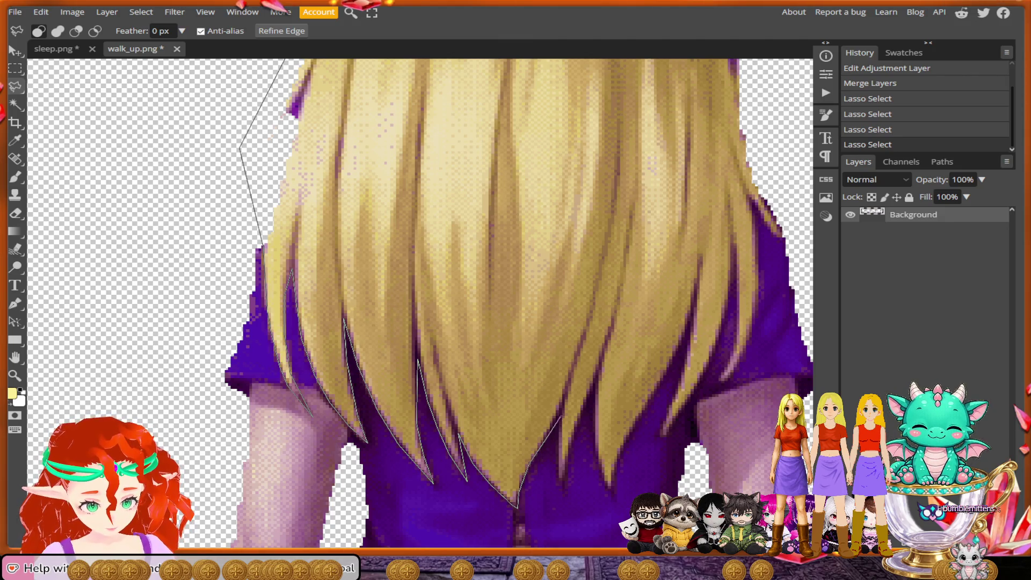
click(561, 410)
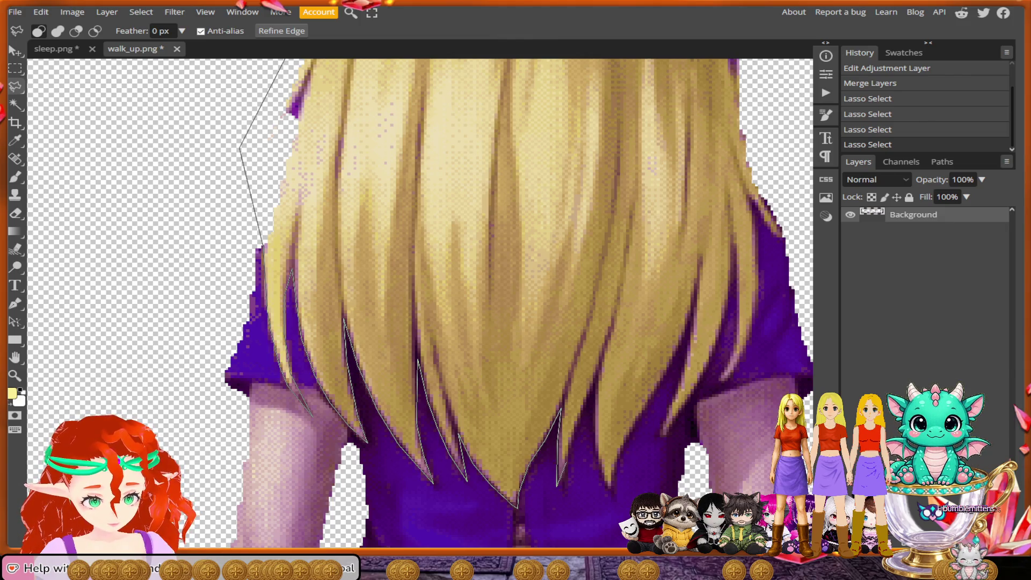
click(556, 486)
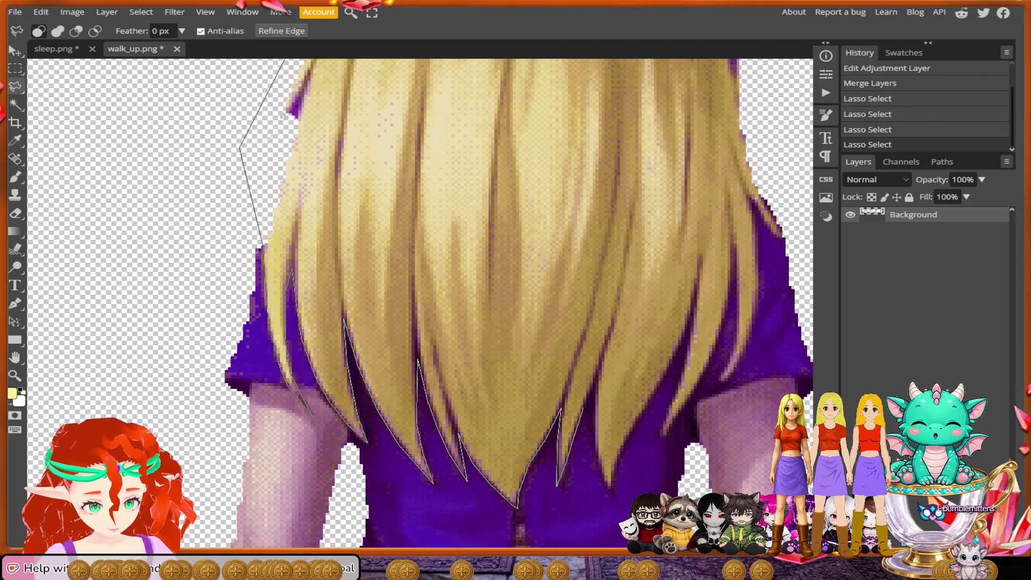
click(597, 383)
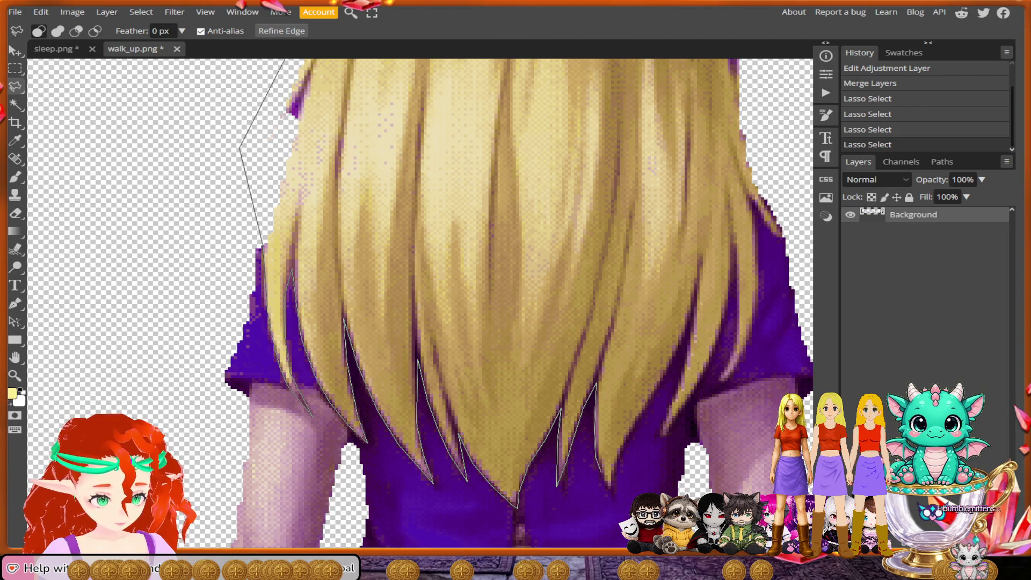
click(614, 499)
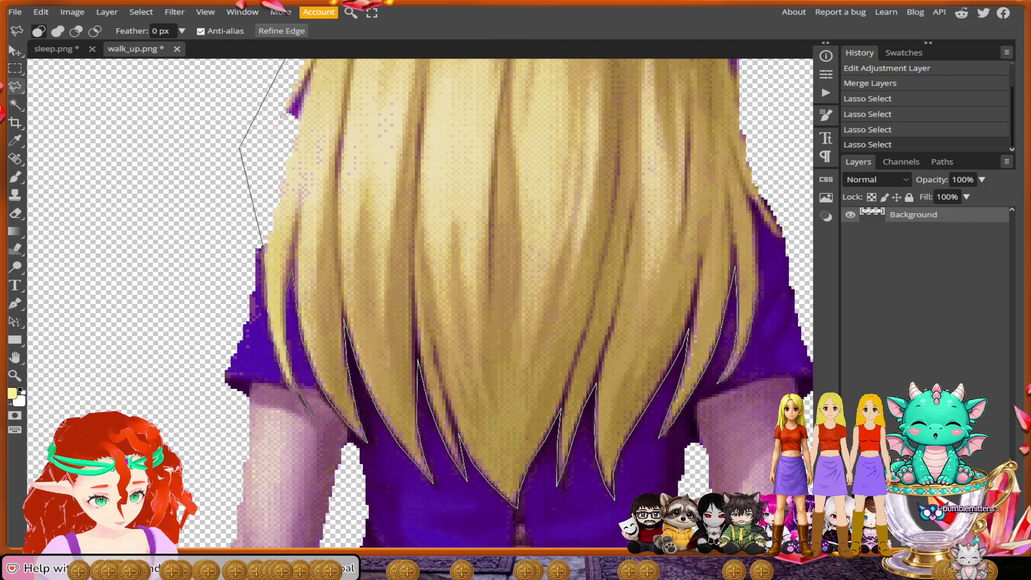
scroll(720, 92, up, 1)
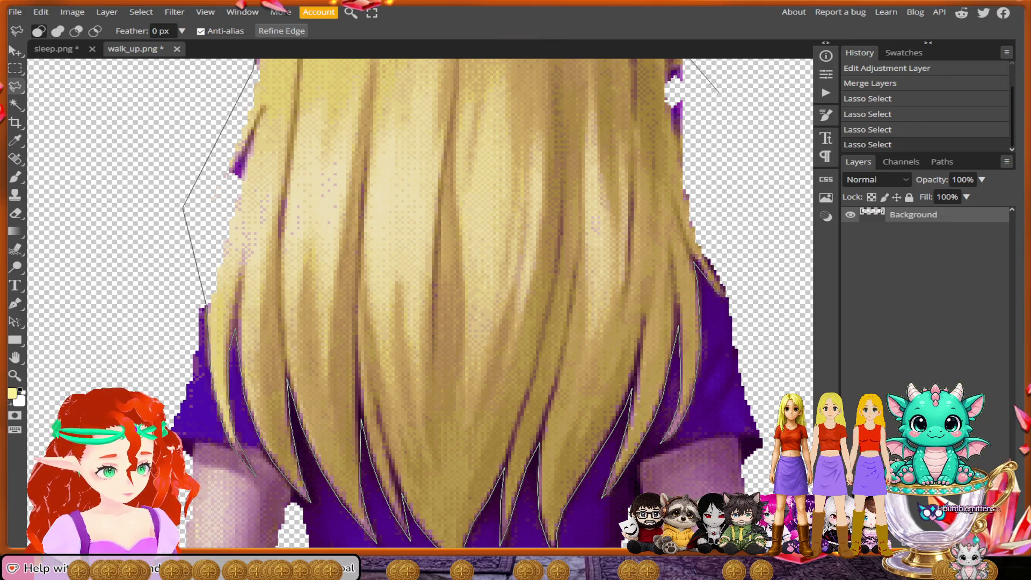
click(719, 151)
Step: Add points down the hair's right edge and close the outline with Enter
click(756, 181)
click(747, 309)
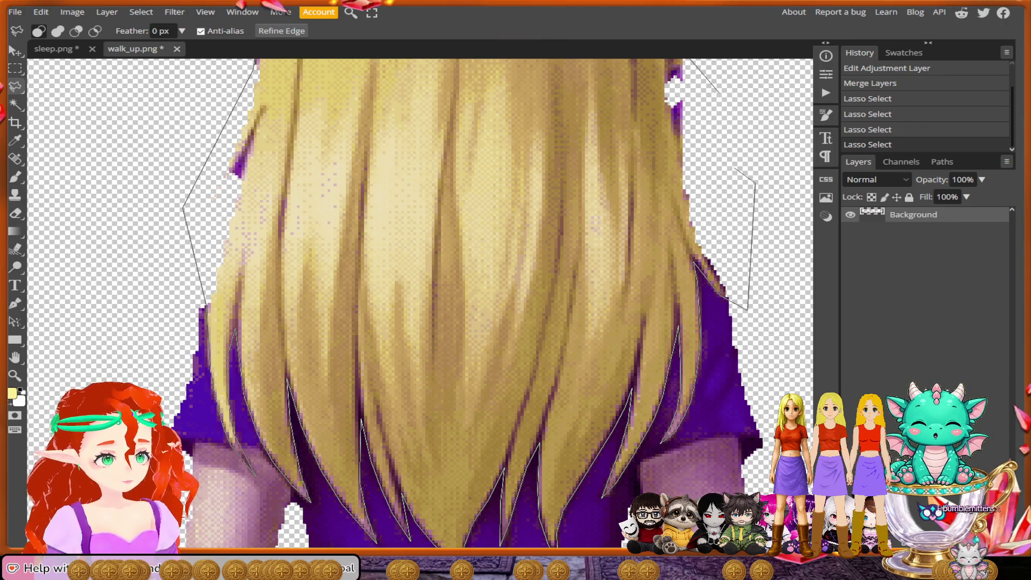
scroll(747, 310, up, 1)
key(Return)
Step: Zoom out, then zoom in on the right-hand figure's head
scroll(644, 161, down, 4)
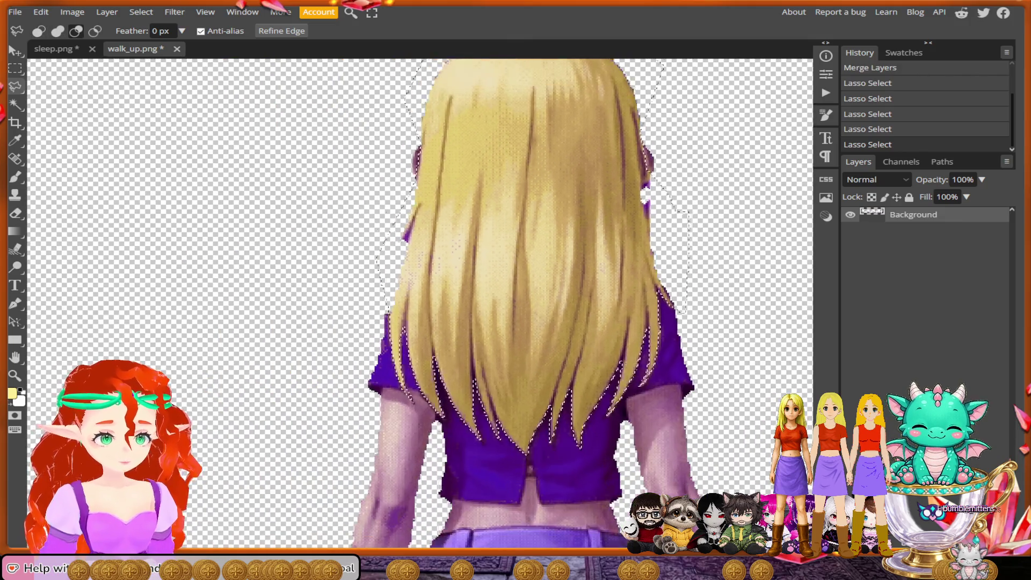
scroll(687, 359, down, 1)
scroll(687, 359, down, 2)
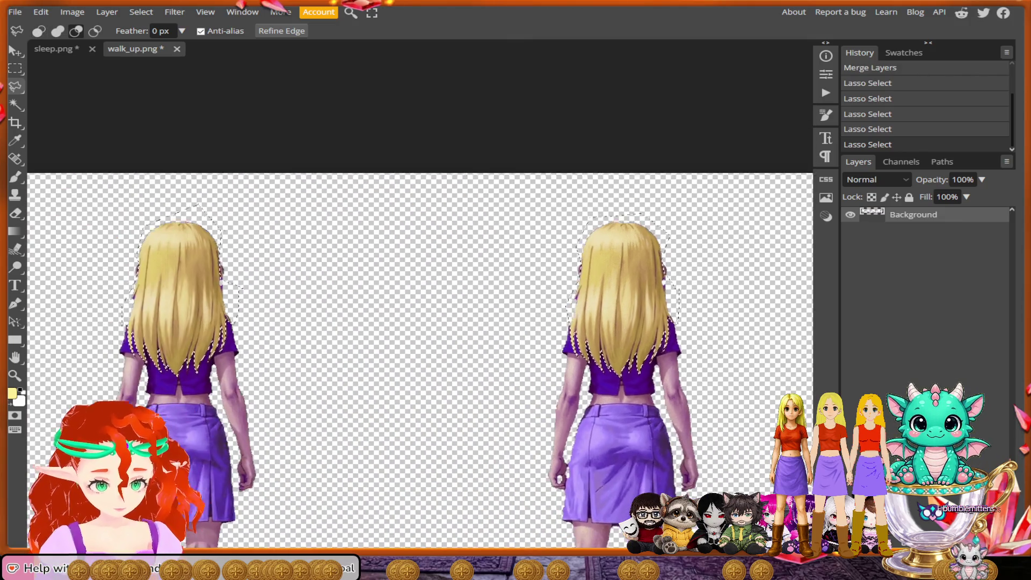
scroll(658, 322, up, 3)
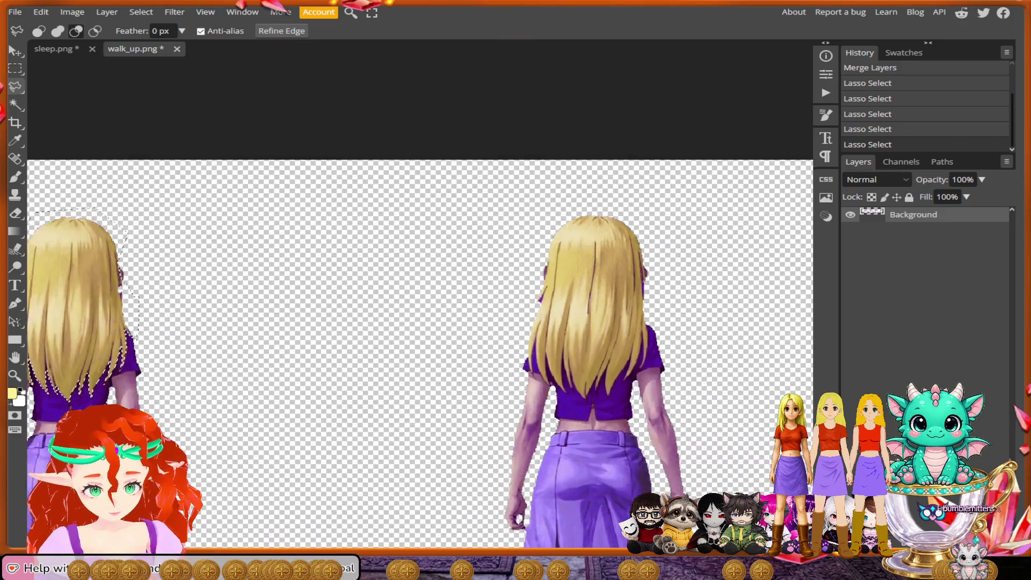
scroll(647, 185, up, 3)
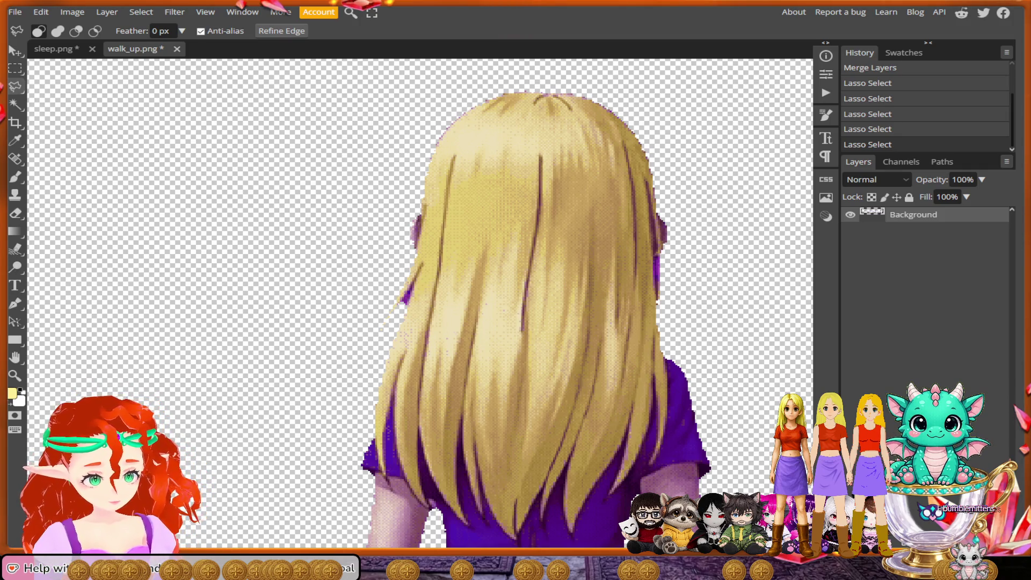
Step: Start a new outline up the hair's right edge, over the head and down its left side
drag(661, 237, 656, 198)
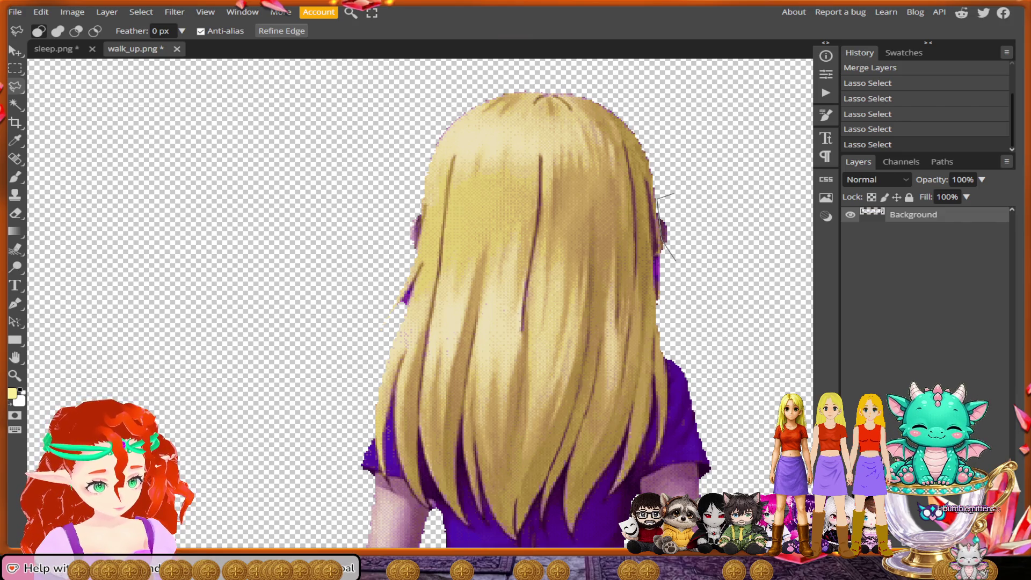
click(660, 107)
click(524, 79)
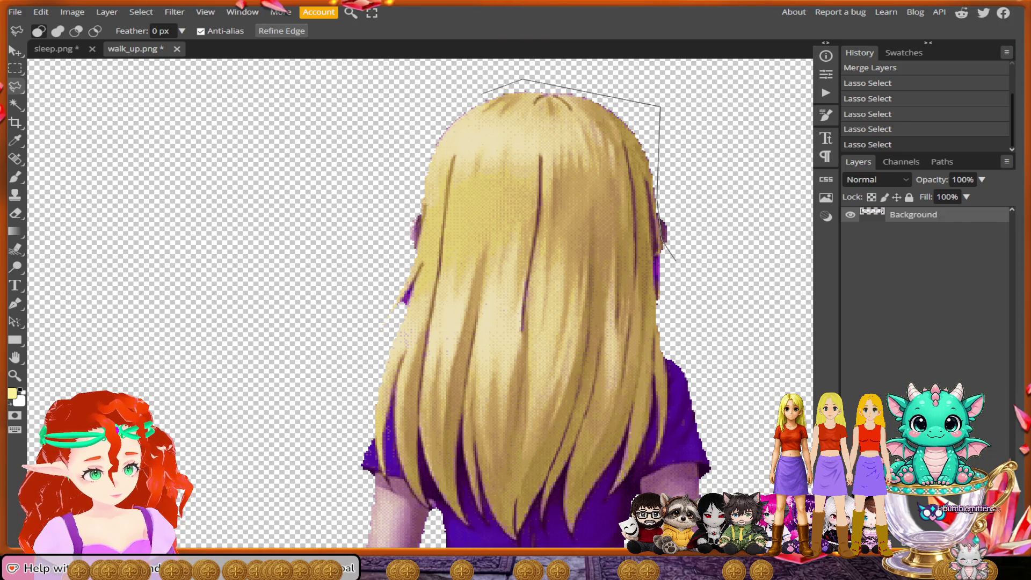
click(396, 141)
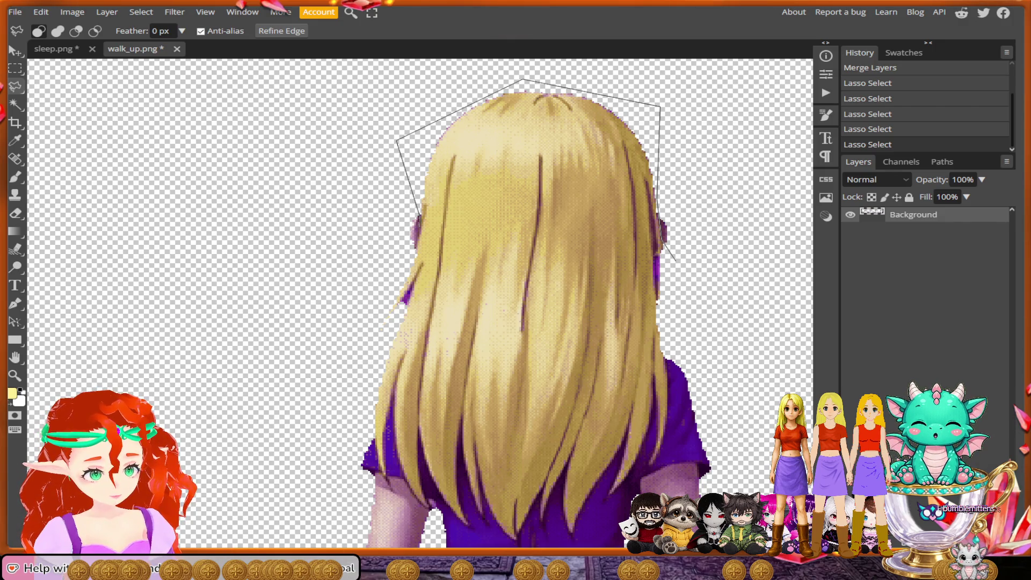
scroll(422, 212, up, 4)
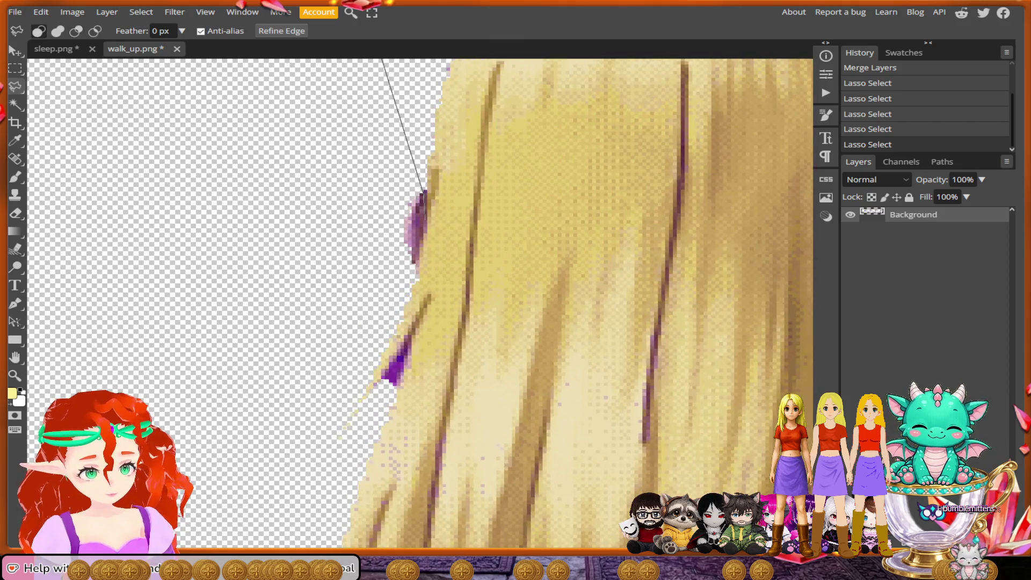
click(423, 193)
click(409, 282)
click(312, 405)
scroll(309, 429, down, 3)
click(310, 414)
Step: Zoom in and drag the lasso along the pointed hair strand tips
scroll(344, 460, down, 3)
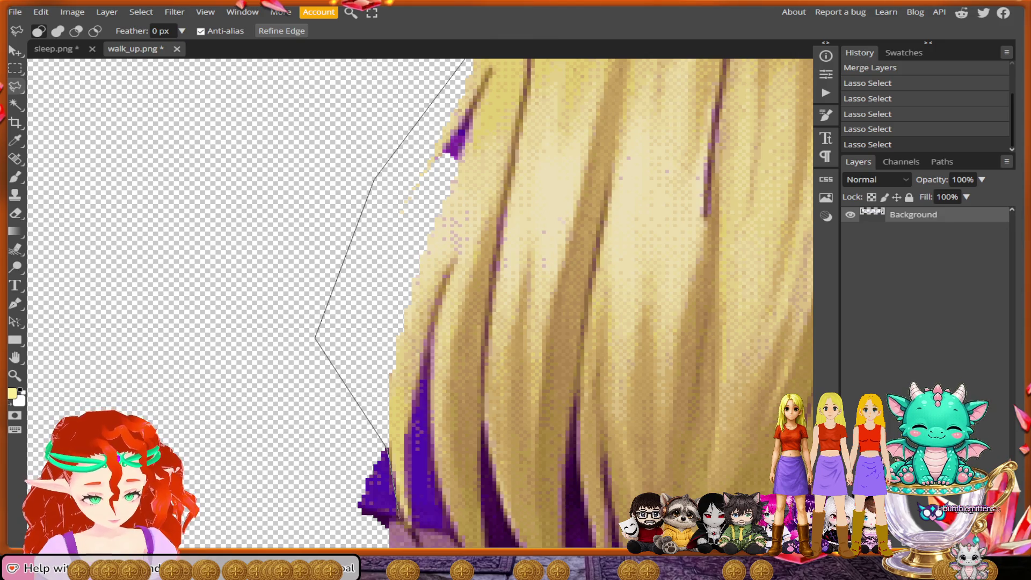
scroll(412, 536, down, 2)
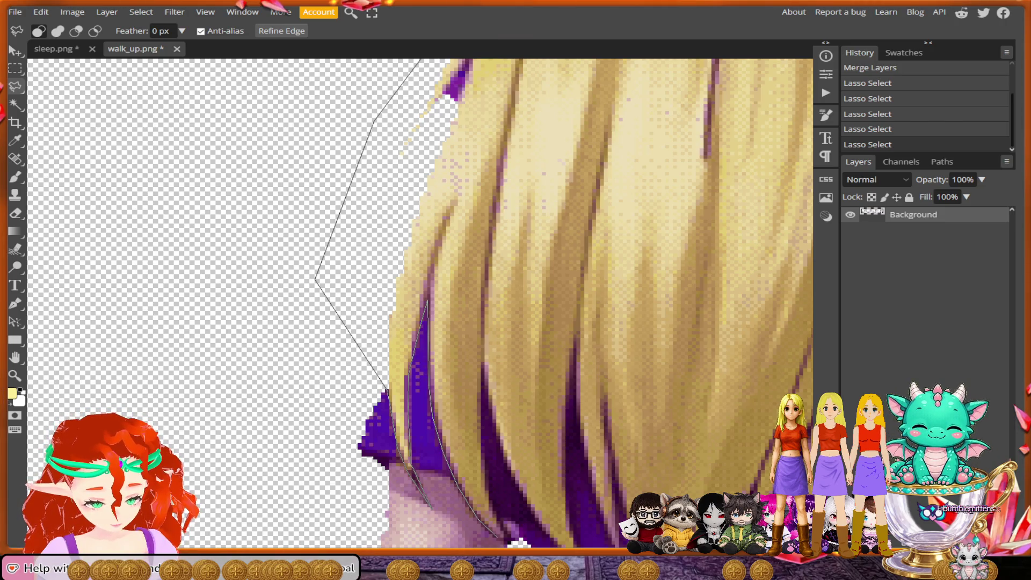
scroll(496, 537, down, 2)
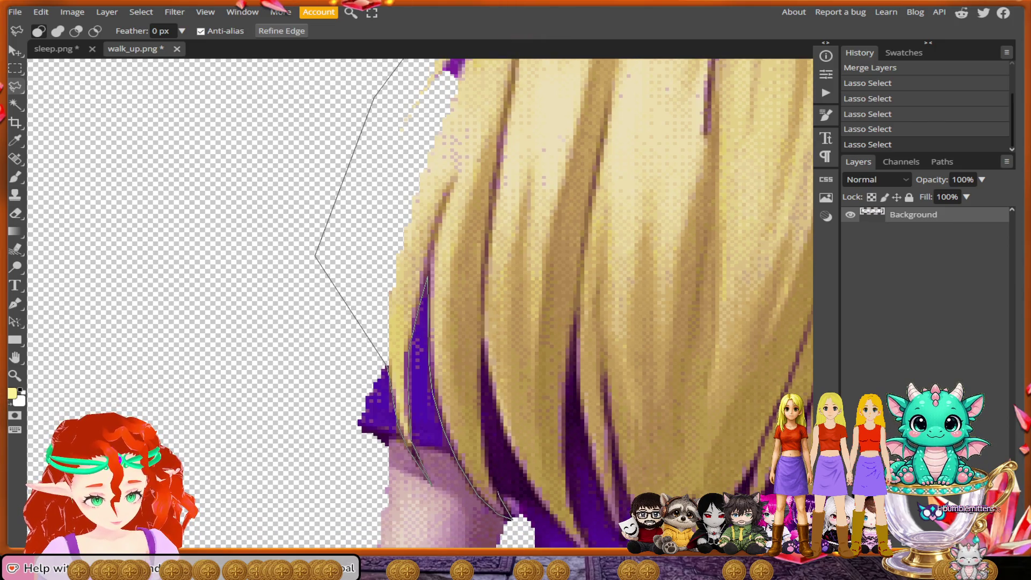
mouse_move(486, 434)
mouse_down()
mouse_move(484, 361)
mouse_move(523, 477)
mouse_move(429, 356)
mouse_up()
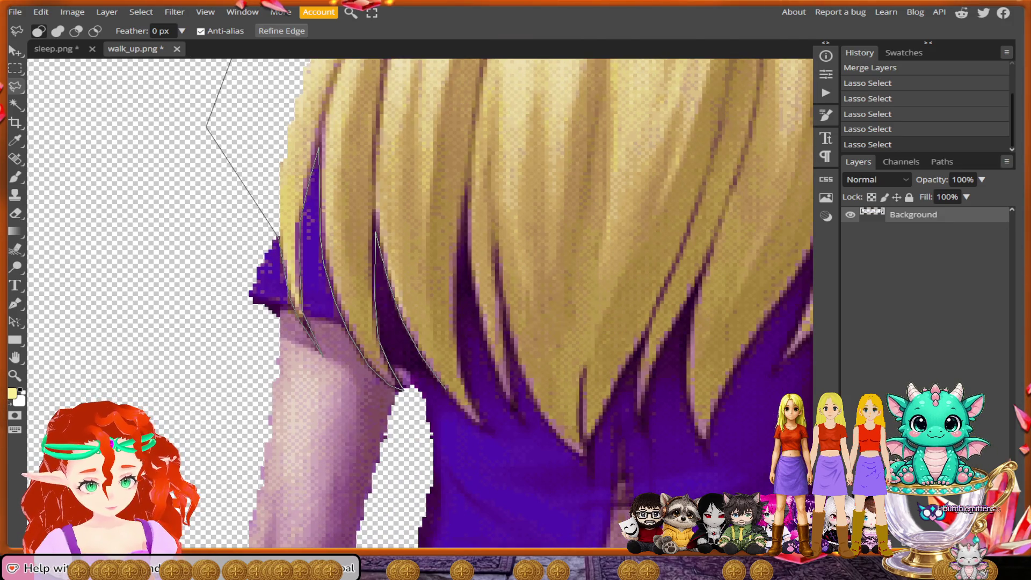
mouse_move(475, 419)
mouse_down()
mouse_move(489, 432)
mouse_move(458, 362)
mouse_move(465, 212)
mouse_move(467, 237)
mouse_up()
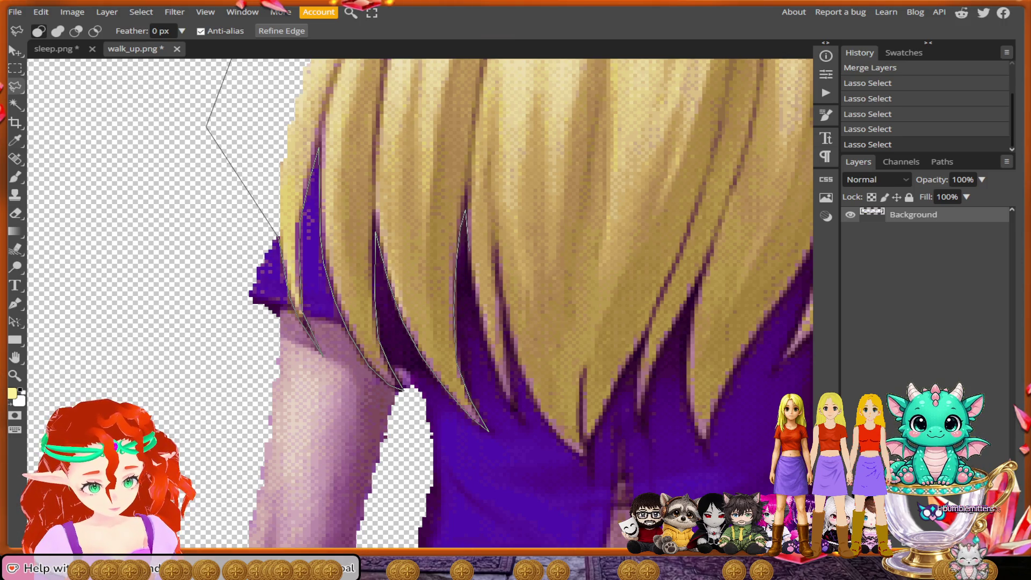
mouse_move(477, 304)
mouse_down()
mouse_move(505, 397)
mouse_move(522, 420)
mouse_move(518, 373)
mouse_move(555, 436)
mouse_move(590, 461)
mouse_move(627, 370)
mouse_move(637, 379)
mouse_move(636, 424)
mouse_move(697, 290)
mouse_move(679, 376)
mouse_move(698, 451)
mouse_move(693, 429)
mouse_move(706, 447)
mouse_move(717, 403)
mouse_move(556, 448)
mouse_move(591, 419)
mouse_move(615, 352)
mouse_move(659, 285)
mouse_up()
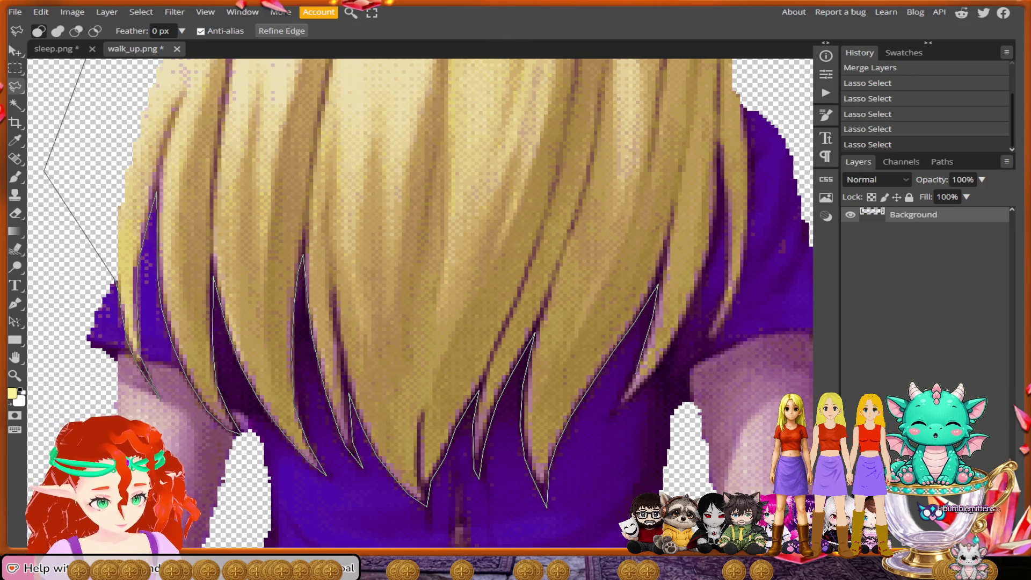
Step: Drag the lasso around the last pointed hair tip to finish the hair outline
mouse_move(621, 400)
mouse_down()
mouse_move(610, 419)
mouse_move(672, 351)
mouse_move(722, 186)
mouse_move(726, 292)
mouse_move(695, 356)
mouse_move(731, 303)
mouse_move(757, 173)
mouse_move(668, 242)
mouse_move(659, 188)
mouse_move(666, 239)
mouse_move(660, 178)
mouse_move(677, 156)
mouse_move(671, 218)
mouse_move(644, 204)
mouse_up()
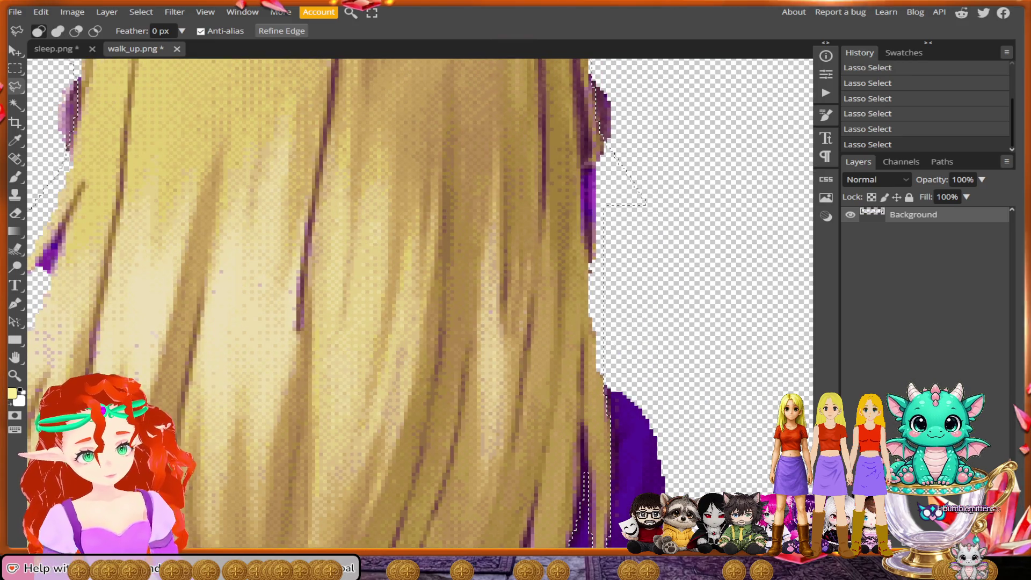
Step: Zoom out, shift the view left to the next walking frame, and zoom in on its hair
scroll(419, 304, down, 3)
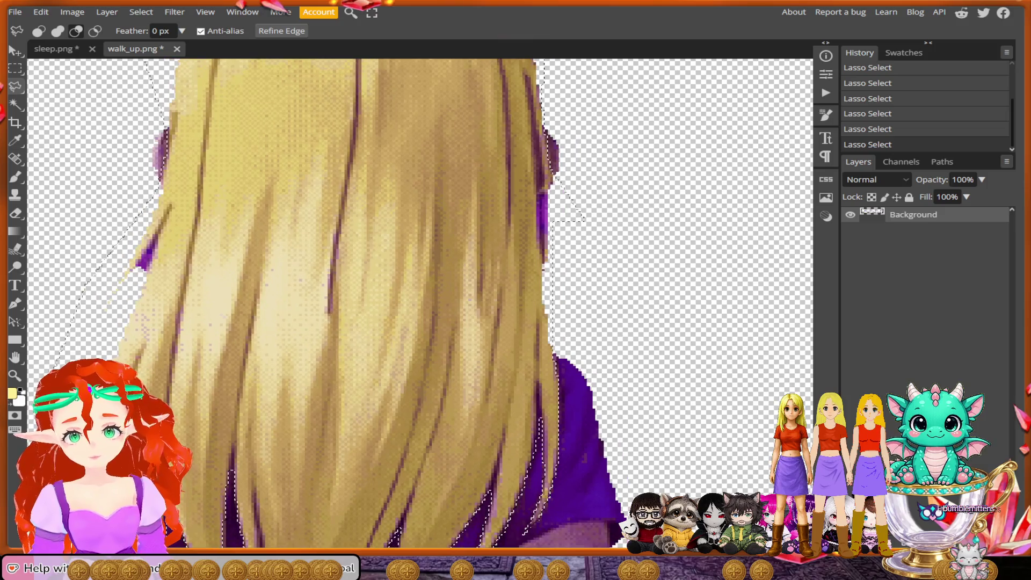
scroll(418, 303, up, 3)
scroll(418, 303, left, 10)
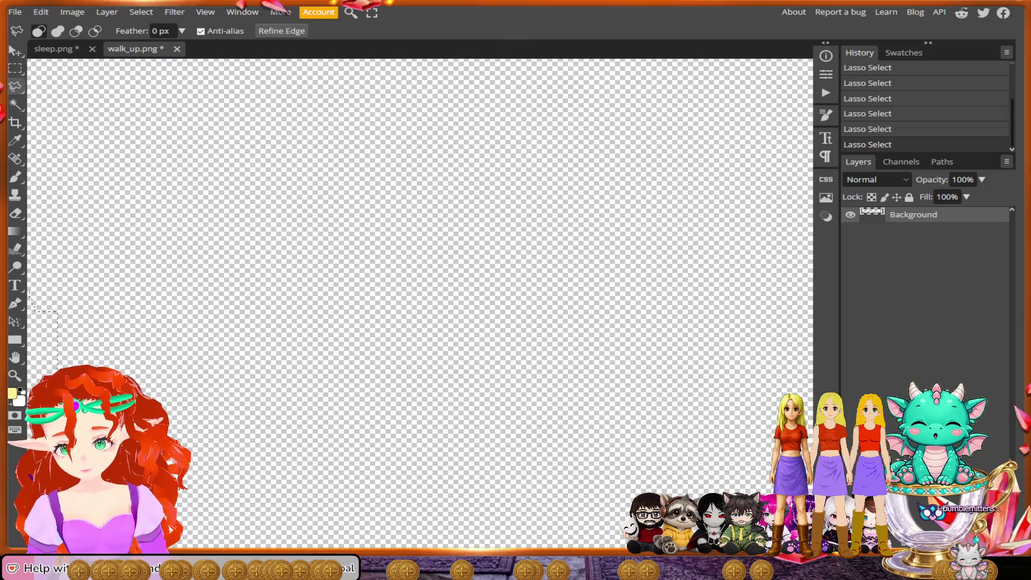
scroll(419, 303, left, 3)
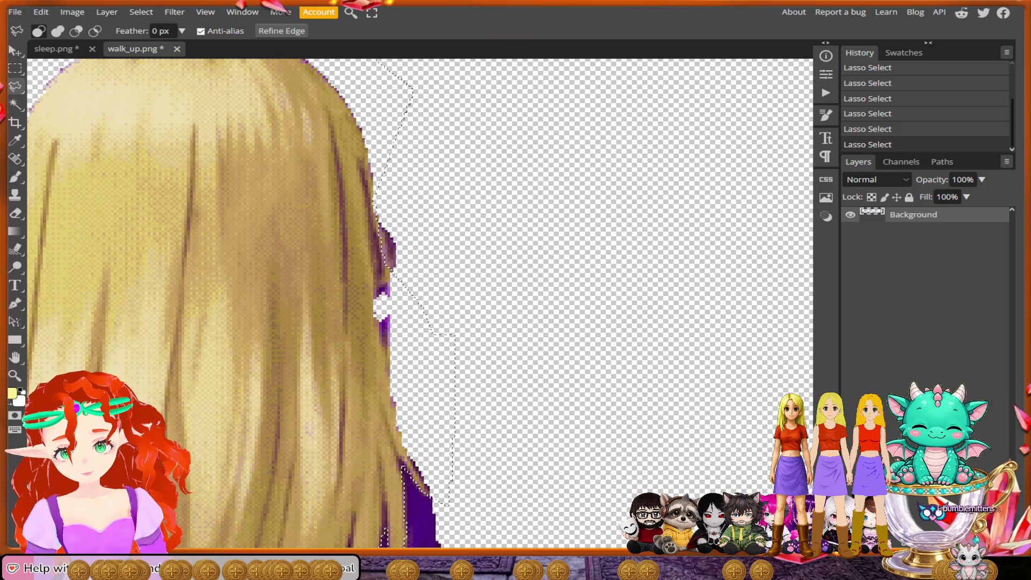
scroll(515, 429, down, 6)
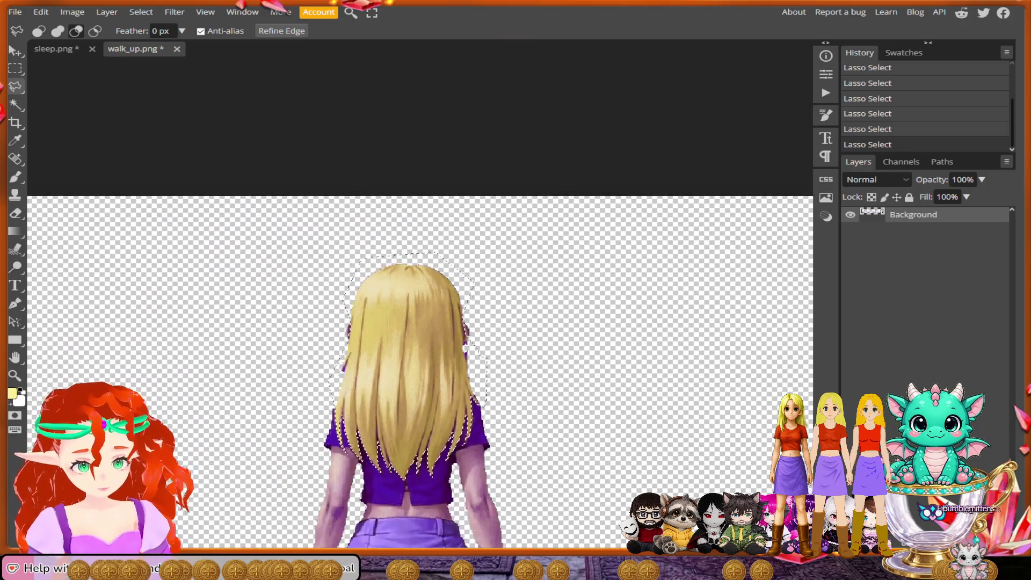
scroll(419, 386, down, 2)
scroll(419, 387, right, 10)
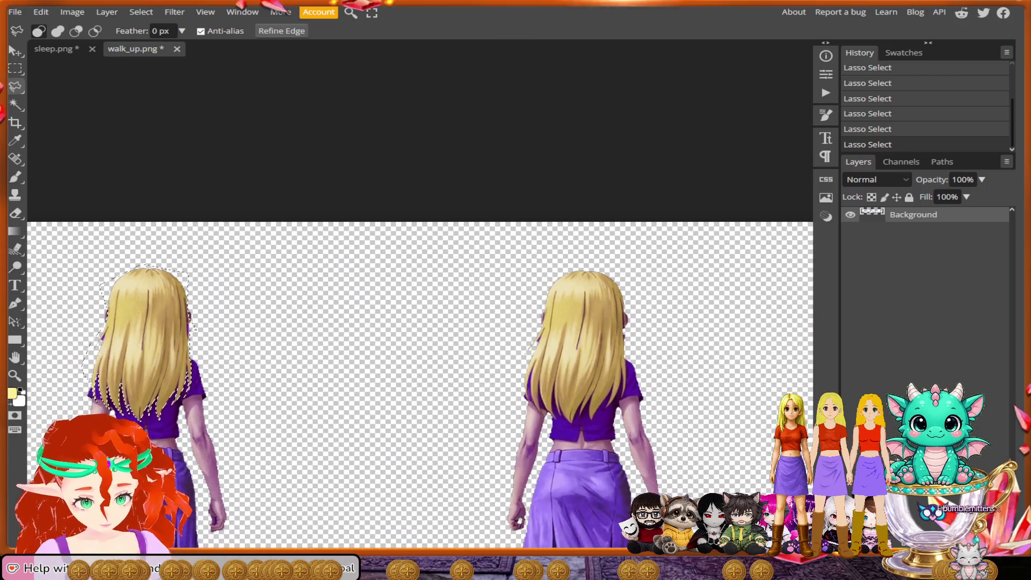
scroll(502, 400, up, 3)
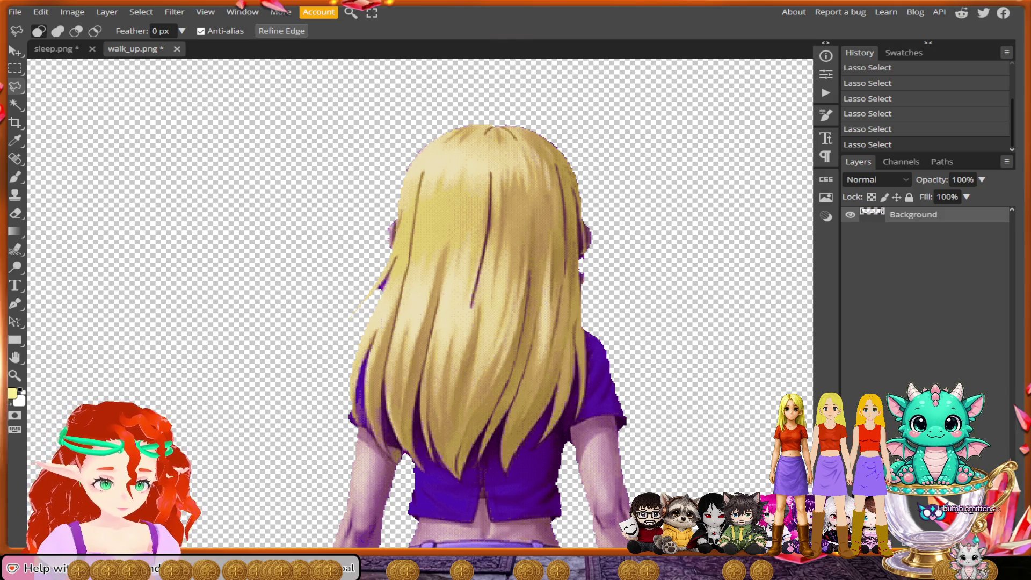
Step: Start the Polygonal Lasso outline at the ear, around the top of the head and down the left hair edge
scroll(586, 260, up, 2)
scroll(591, 244, up, 2)
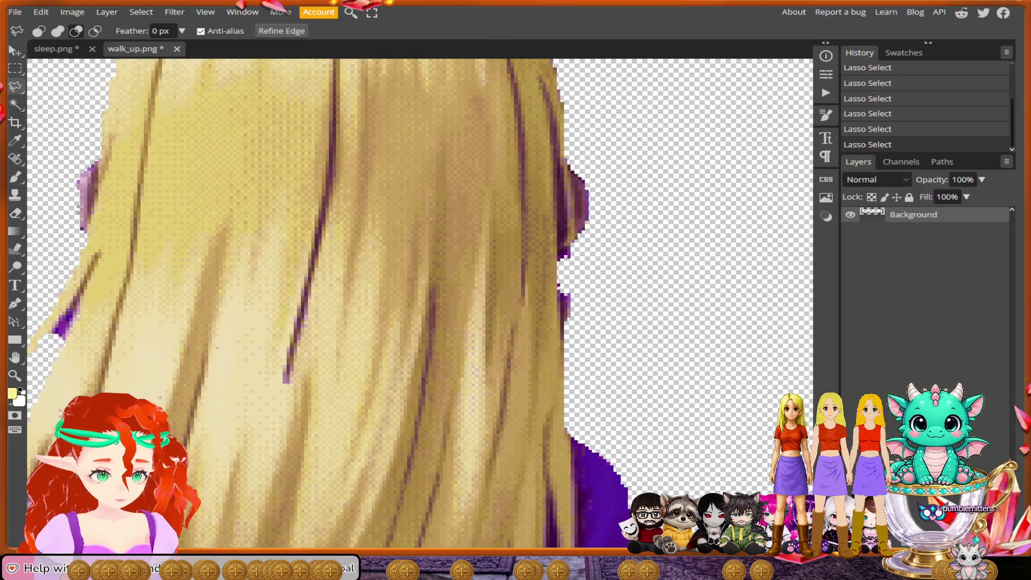
drag(573, 204, 581, 252)
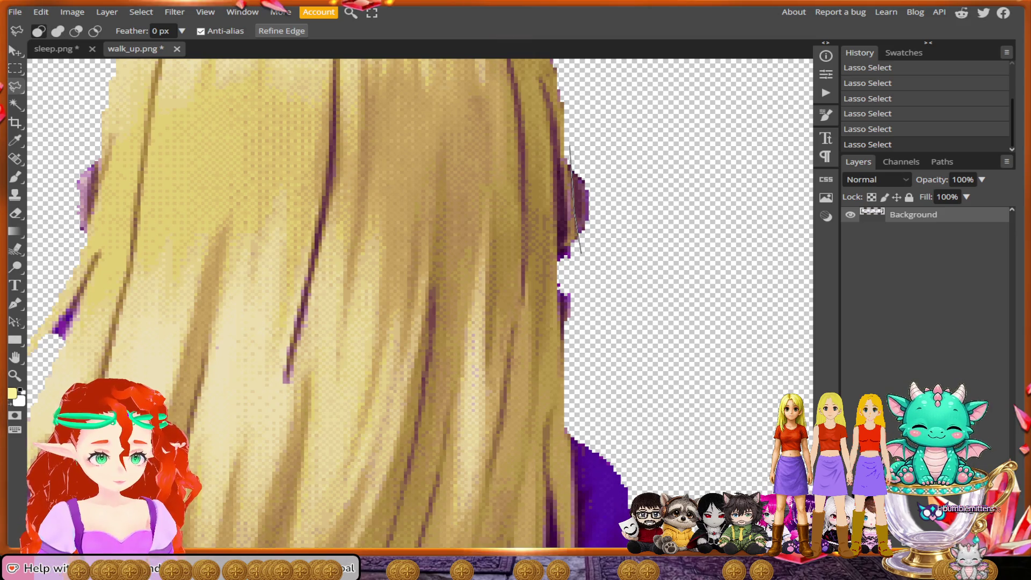
scroll(581, 252, down, 2)
mouse_move(663, 243)
mouse_down()
mouse_move(578, 118)
mouse_move(418, 69)
mouse_move(412, 84)
mouse_up()
click(272, 112)
click(170, 188)
click(151, 326)
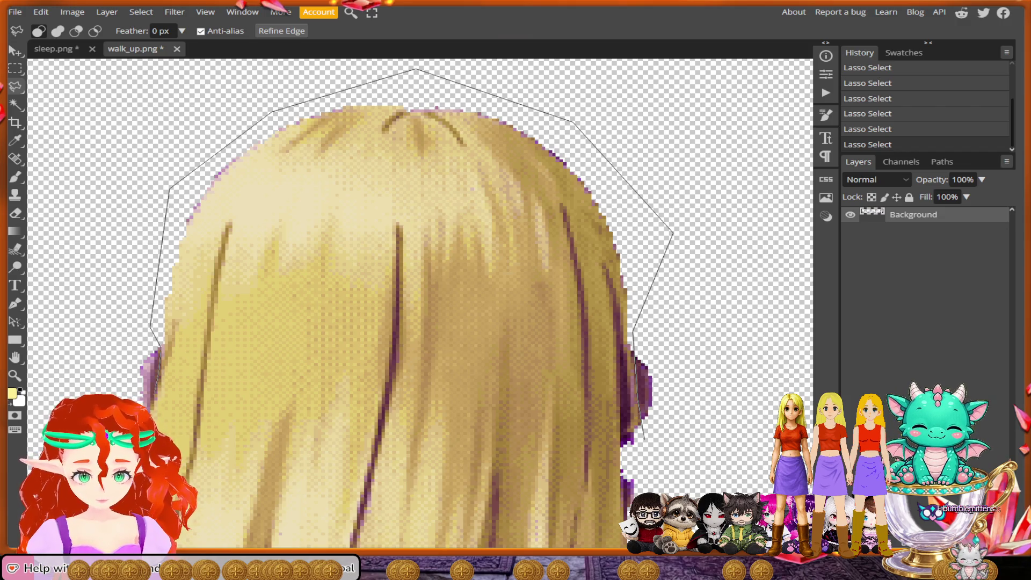
Step: Extend the outline down the left edge, anchoring points at the first strand tips above the shirt
mouse_move(161, 348)
mouse_down()
mouse_move(198, 278)
mouse_move(215, 182)
mouse_up()
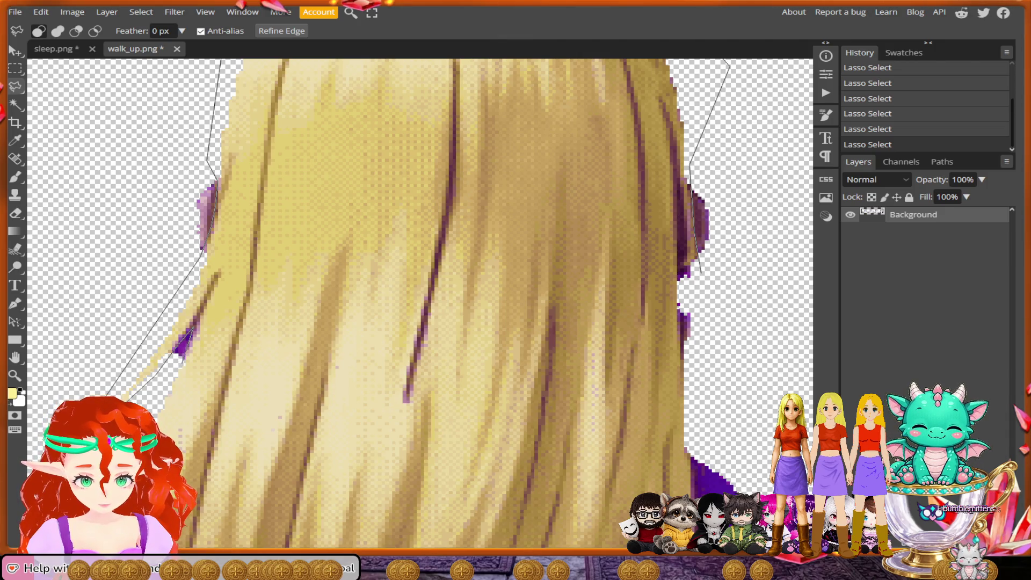
drag(134, 457, 177, 312)
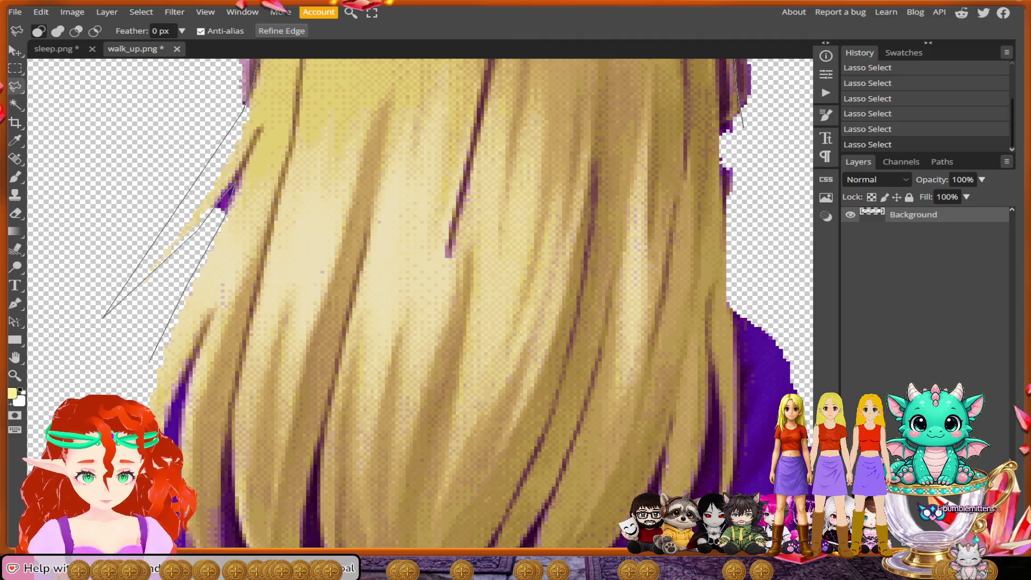
scroll(418, 300, down, 3)
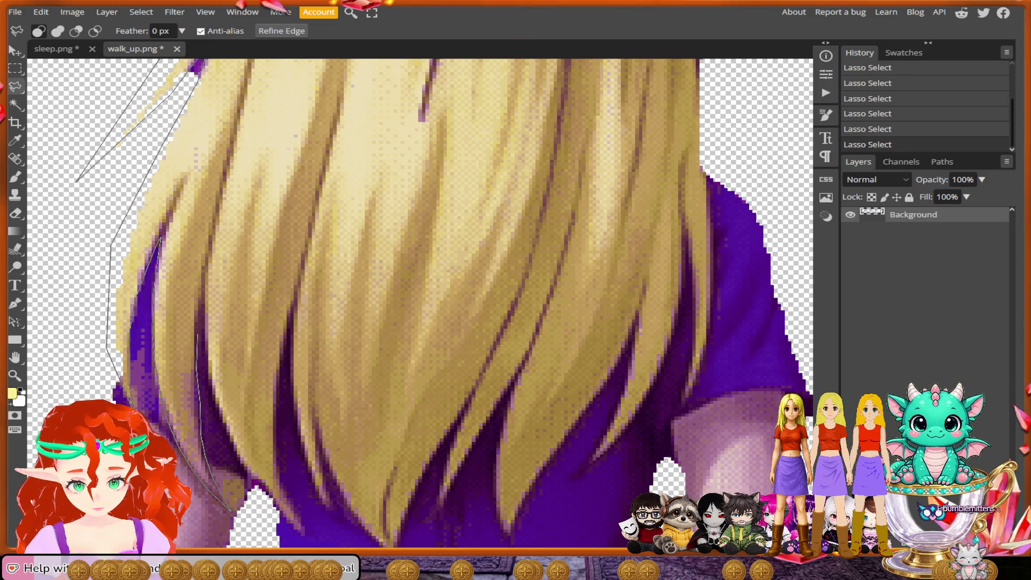
click(198, 328)
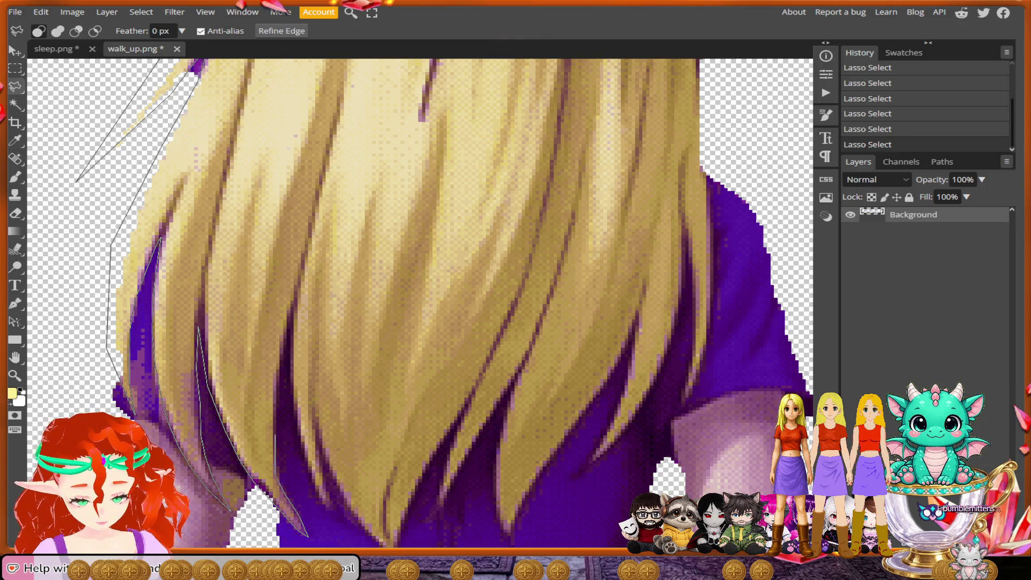
click(280, 400)
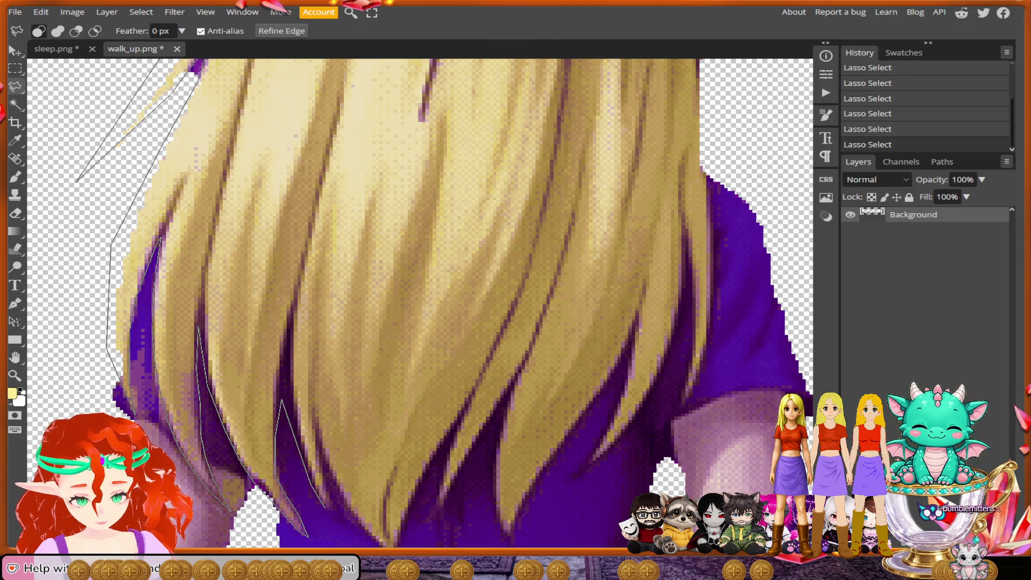
click(334, 496)
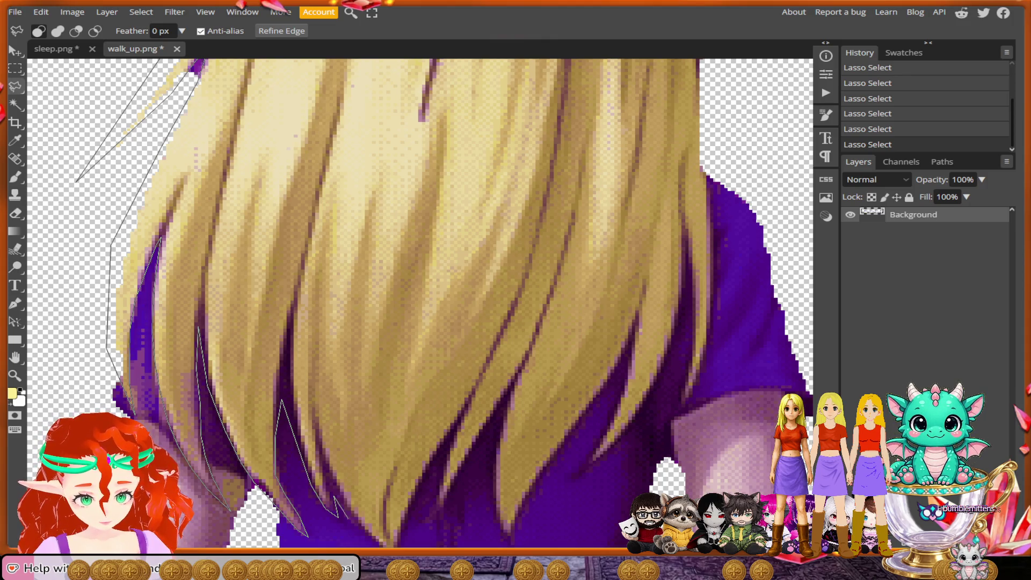
drag(356, 522, 317, 412)
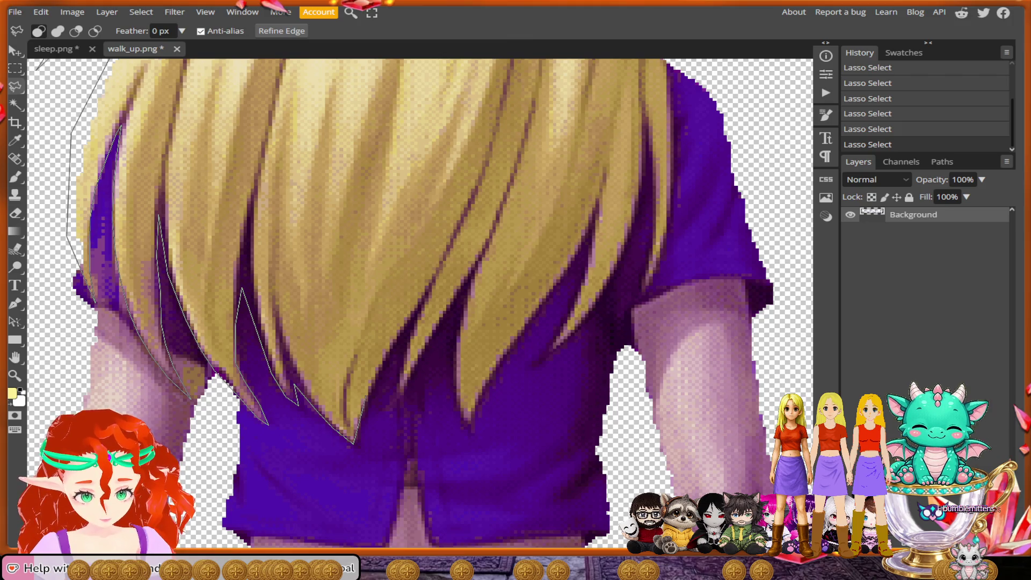
Step: Zigzag the lasso outline across the back's hair spikes, alternating tips and notches between strands
click(354, 444)
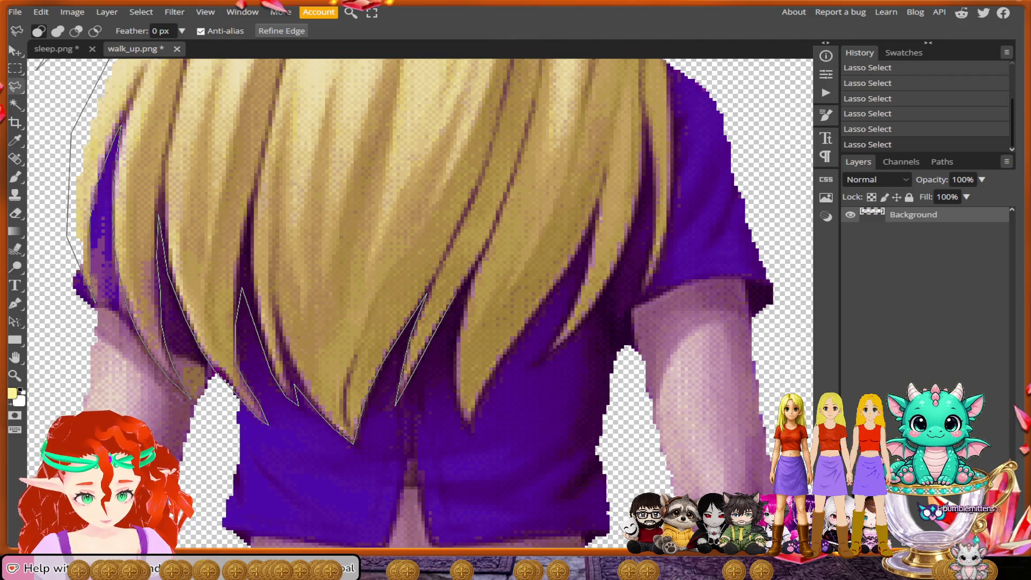
click(475, 273)
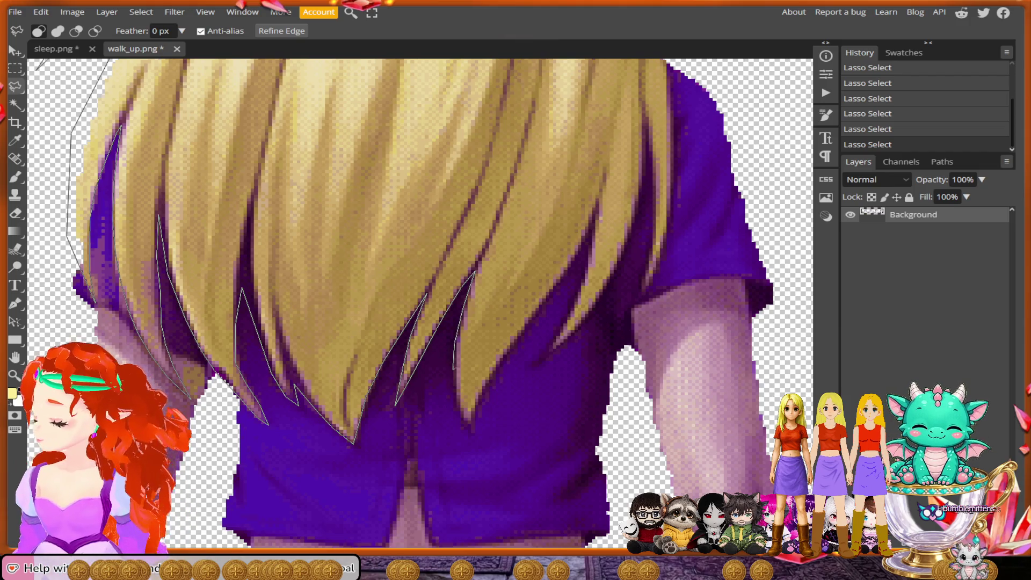
click(454, 369)
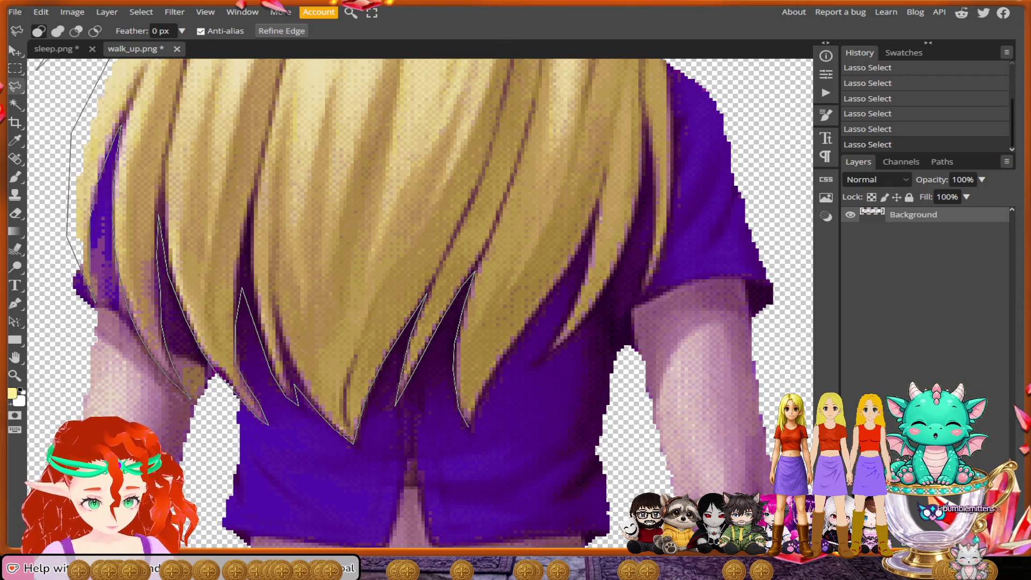
click(474, 435)
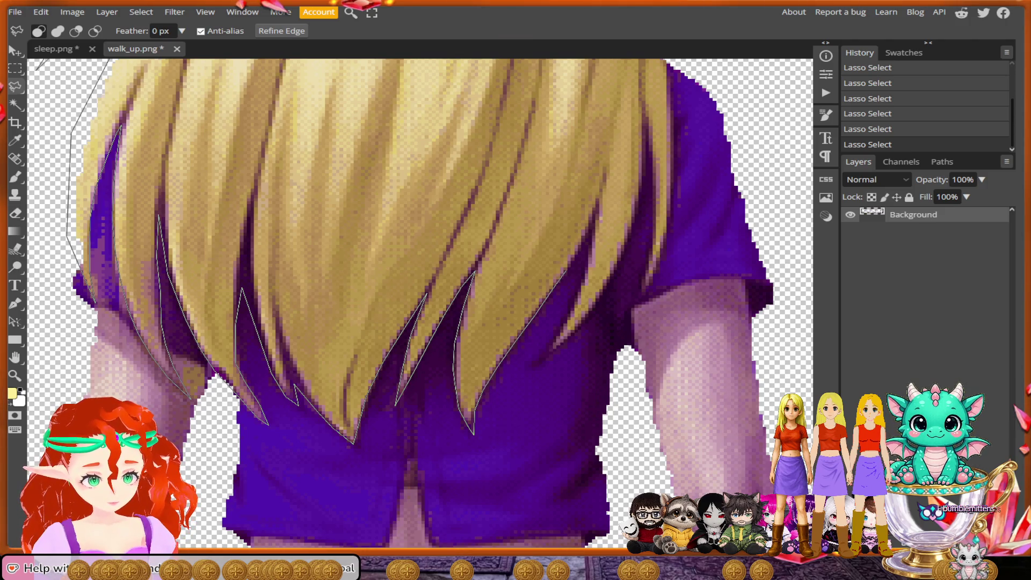
click(596, 207)
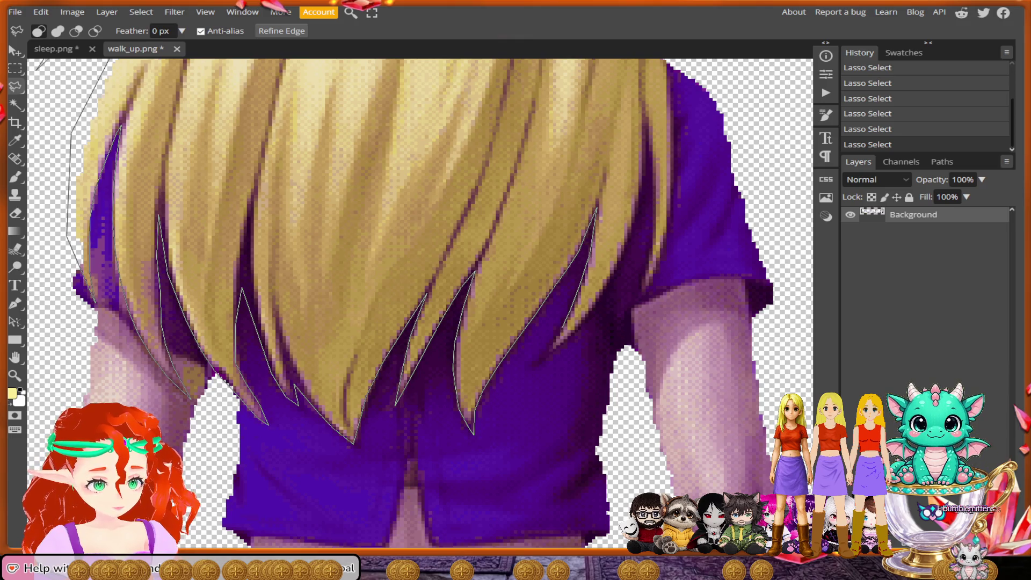
click(534, 365)
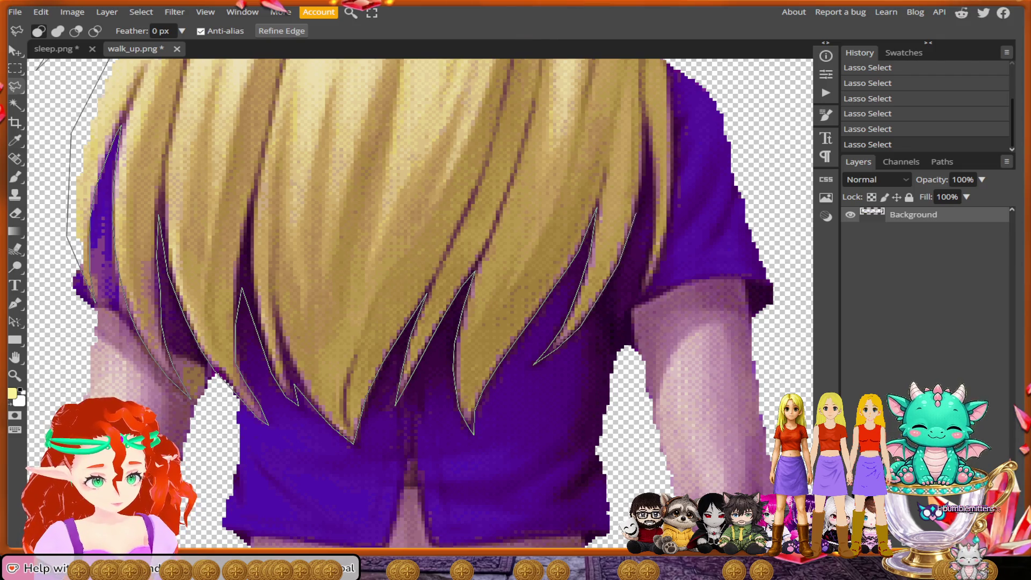
Step: Continue the outline over the right-side strand tips and up the hair's right edge
drag(651, 203, 584, 280)
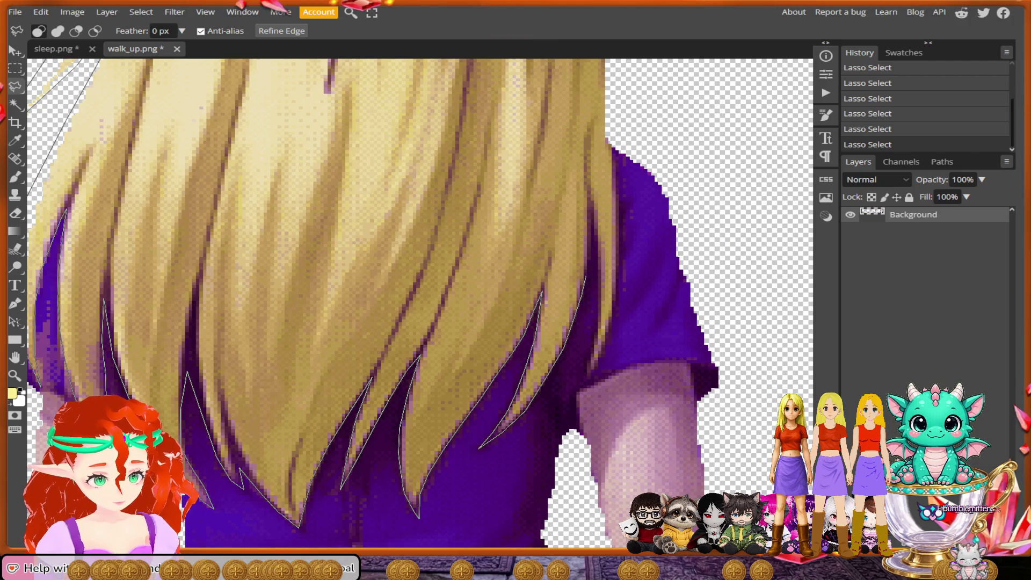
click(586, 272)
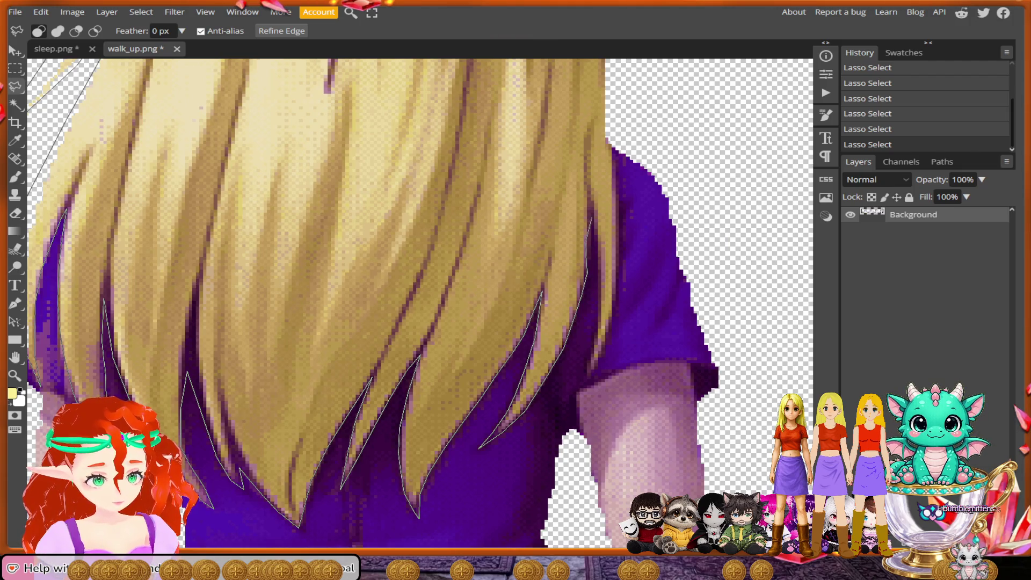
click(591, 210)
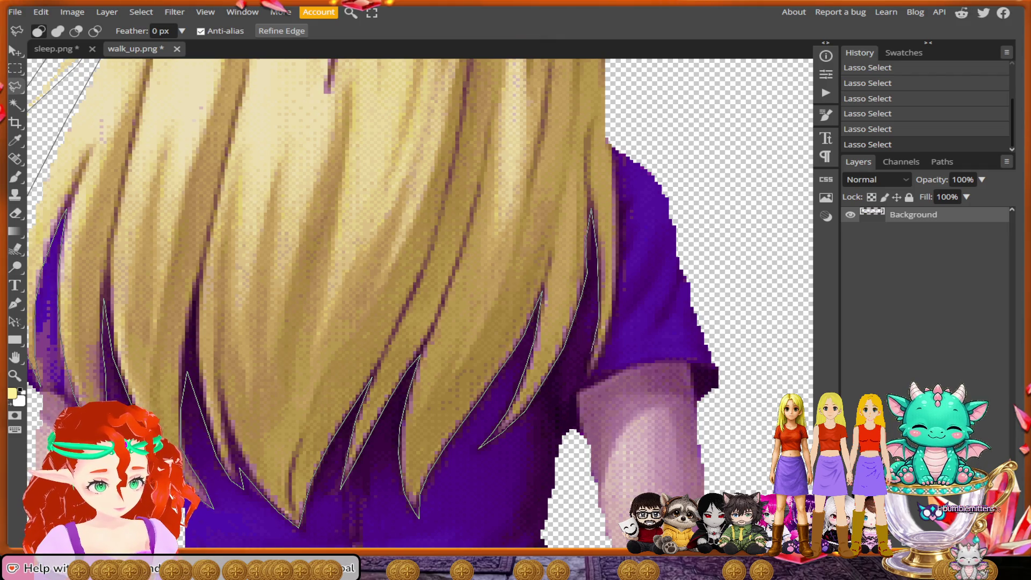
click(584, 388)
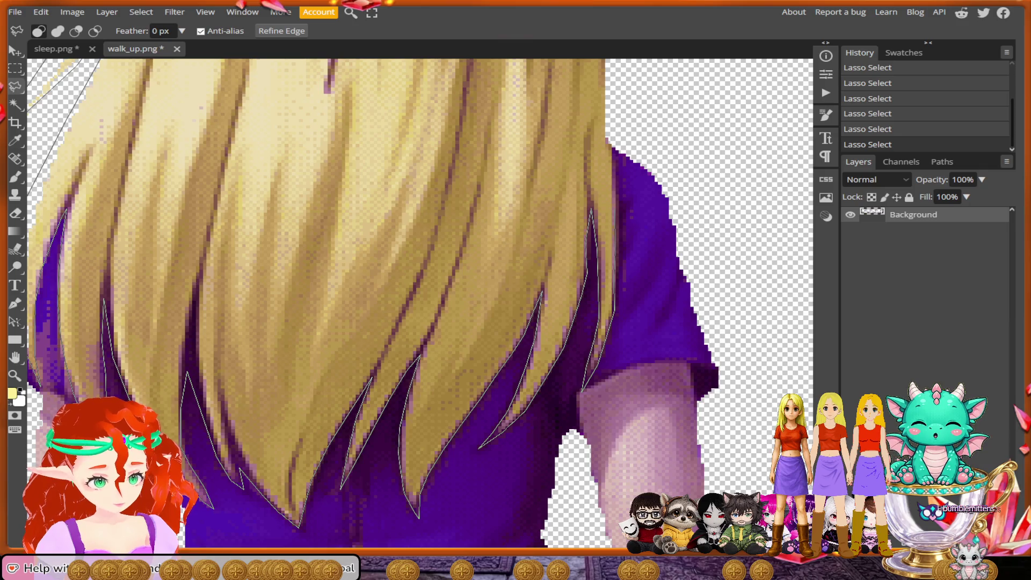
scroll(613, 161, up, 3)
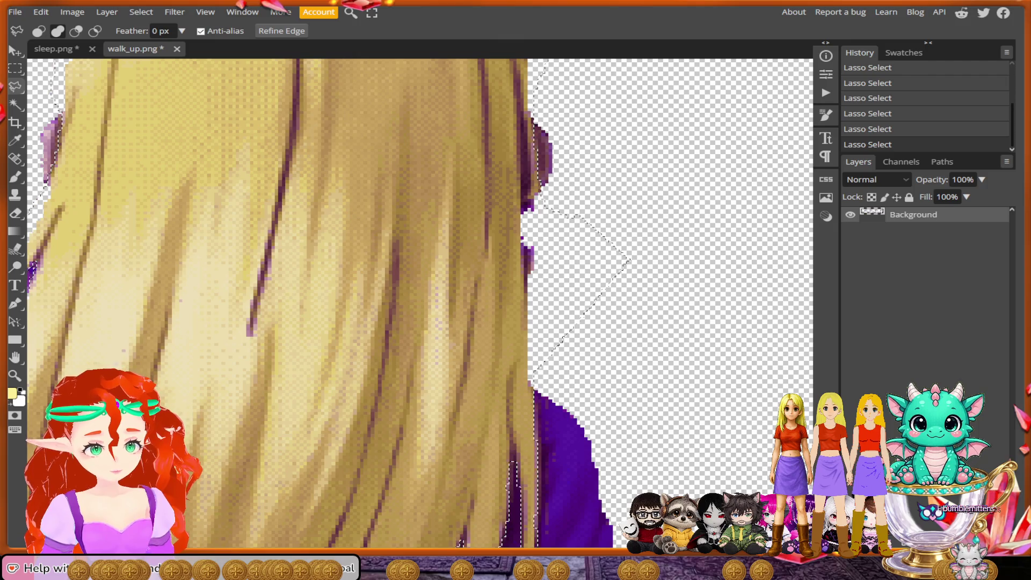
Step: Zoom out to view the walk_up sprite strip, then zoom back in on the next back-view figure's hair
scroll(524, 301, down, 2)
scroll(513, 333, down, 5)
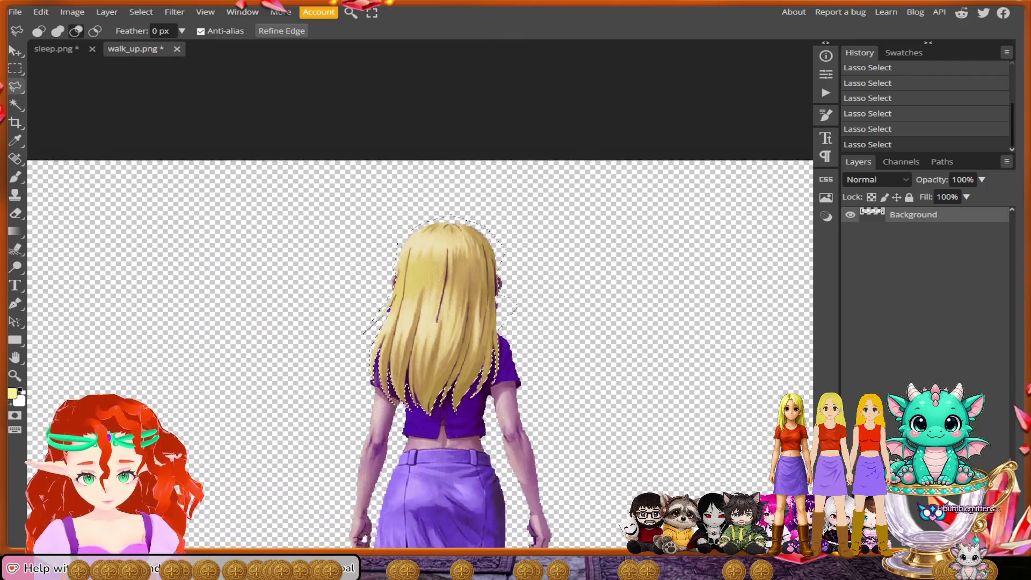
scroll(478, 387, down, 1)
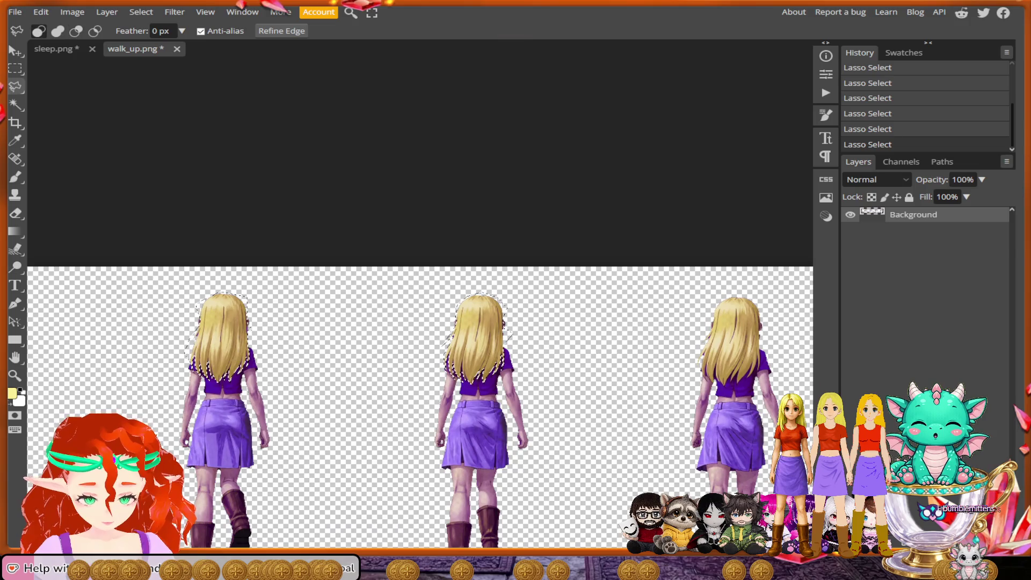
scroll(478, 387, down, 4)
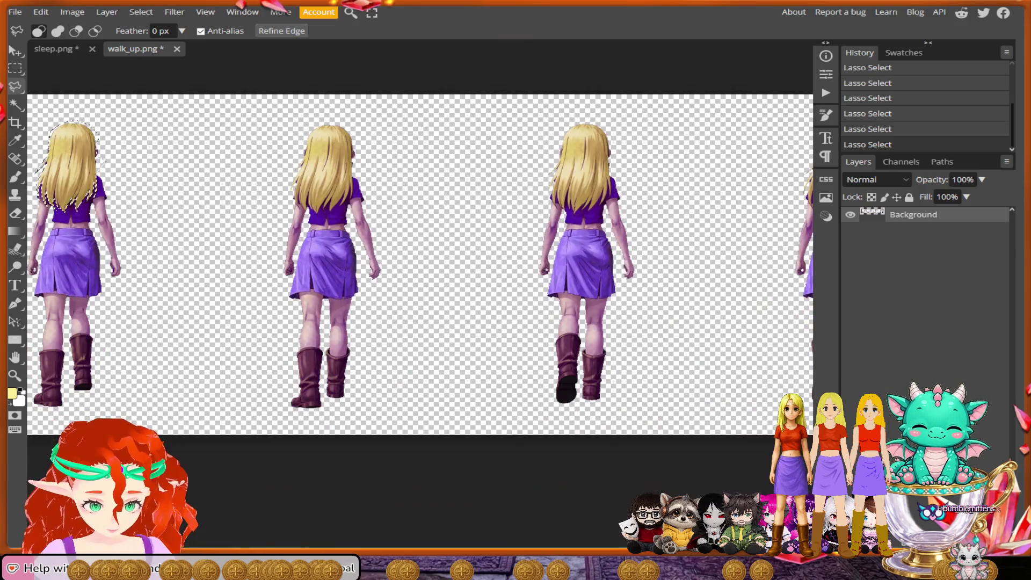
scroll(585, 413, down, 4)
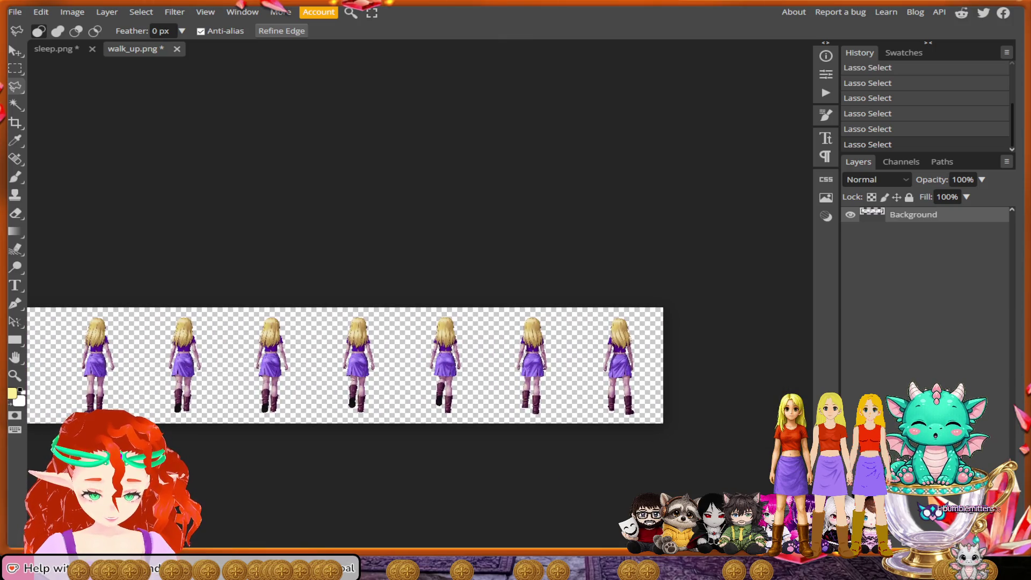
scroll(357, 379, up, 5)
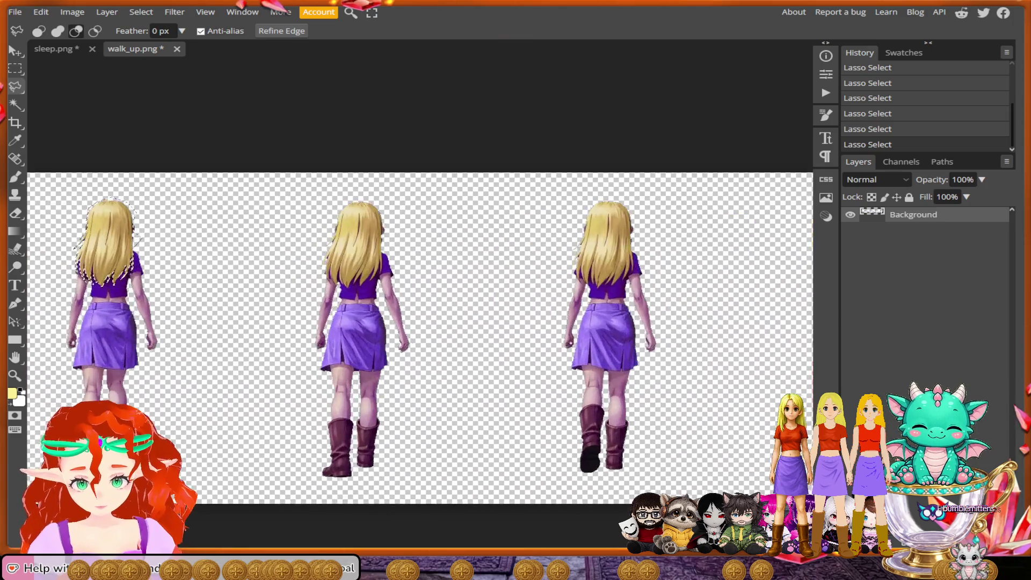
scroll(333, 215, up, 5)
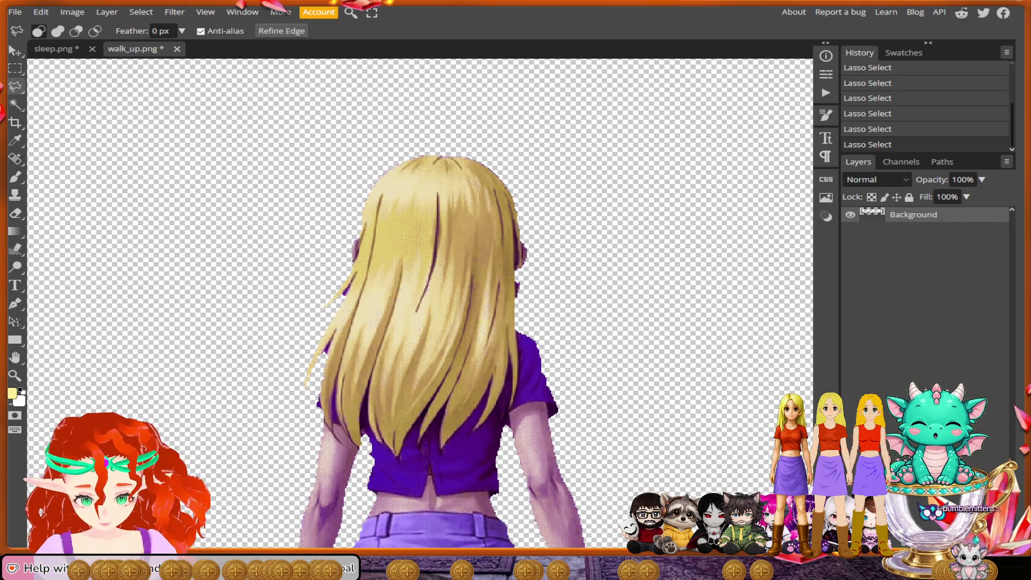
scroll(416, 252, up, 3)
Step: With Shift held to add, lasso over this figure's head and down its left hair edge to the shirt
key(shift)
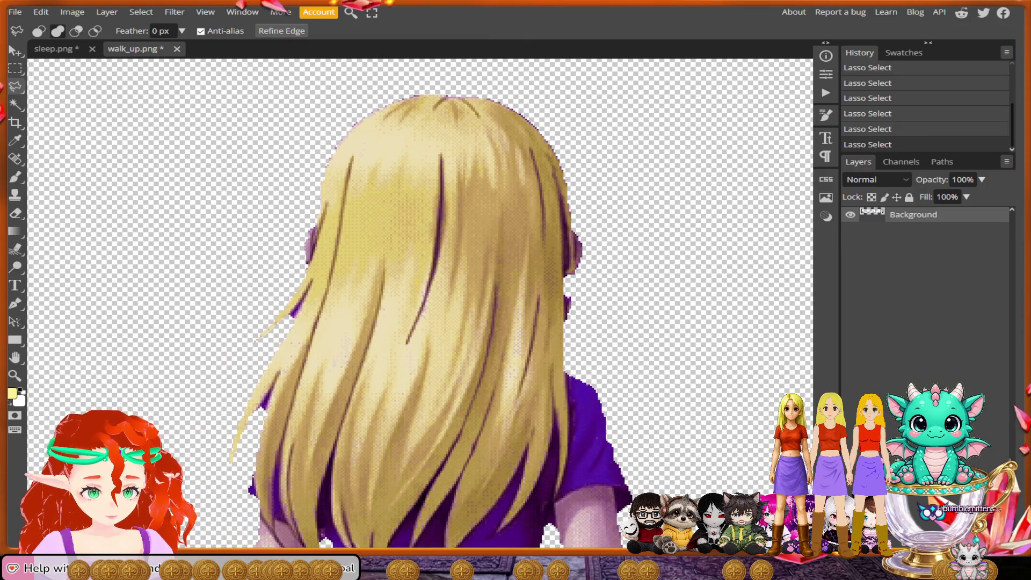
mouse_move(580, 259)
mouse_down()
mouse_move(576, 277)
mouse_move(579, 111)
mouse_move(478, 78)
mouse_move(355, 96)
mouse_move(307, 180)
mouse_move(317, 227)
mouse_up()
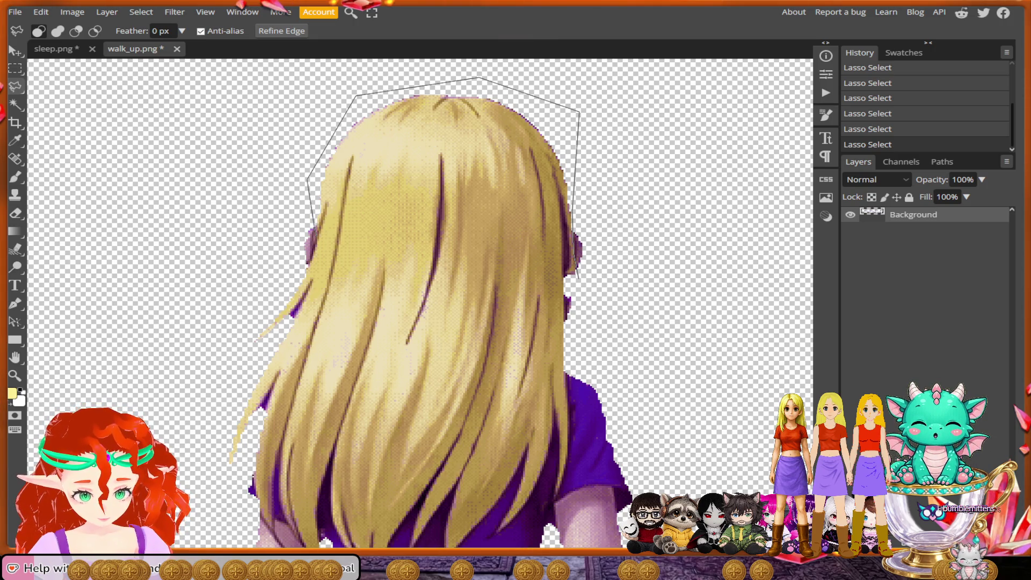
mouse_move(306, 271)
mouse_down()
mouse_move(220, 356)
mouse_move(197, 487)
mouse_move(255, 475)
mouse_move(254, 486)
mouse_up()
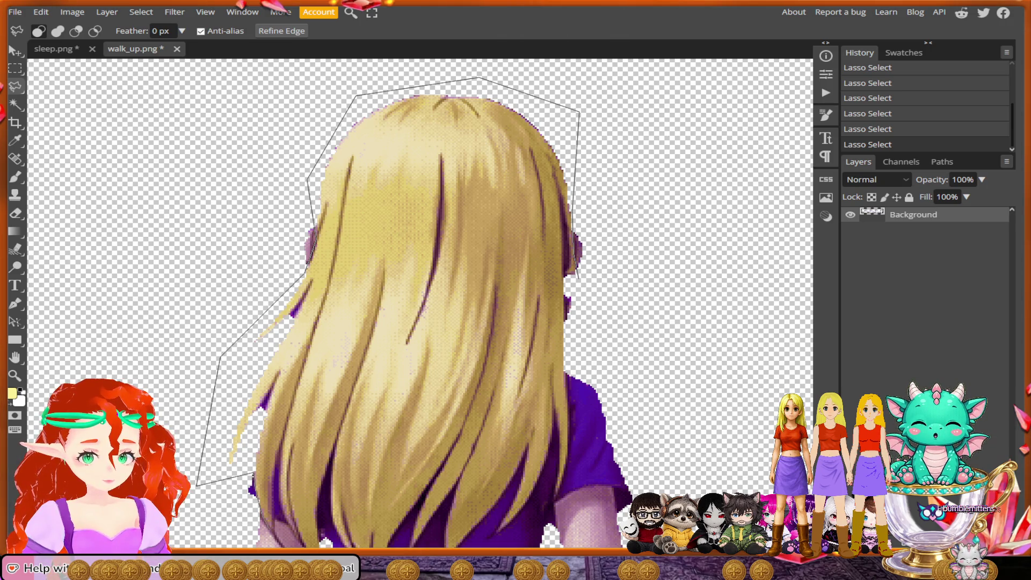
mouse_move(274, 493)
mouse_down()
mouse_move(271, 511)
mouse_move(278, 461)
mouse_up()
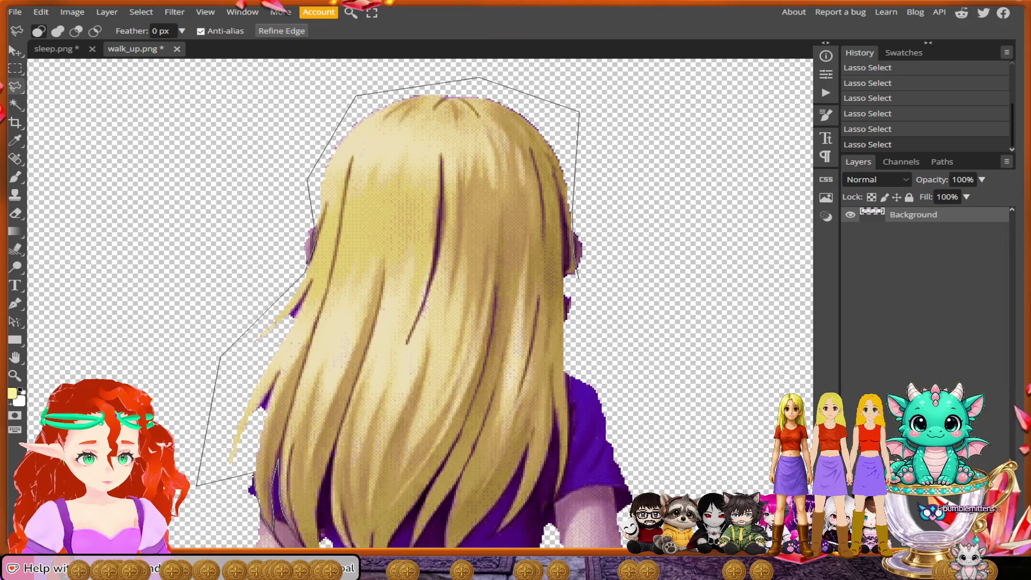
scroll(418, 303, down, 3)
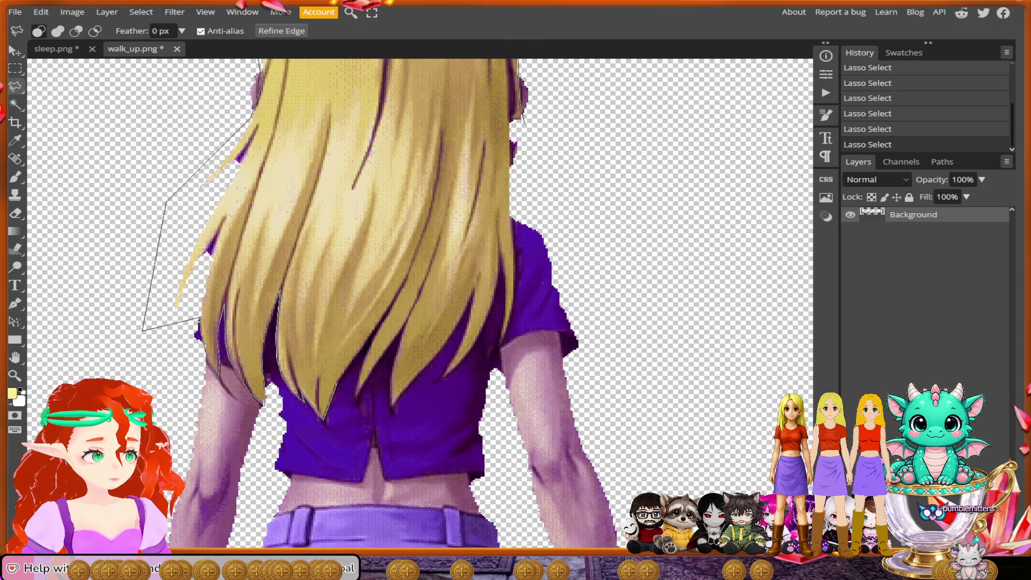
mouse_move(355, 359)
mouse_down()
mouse_move(376, 328)
mouse_move(355, 407)
mouse_move(383, 401)
mouse_move(392, 385)
mouse_move(408, 430)
mouse_move(354, 401)
mouse_up()
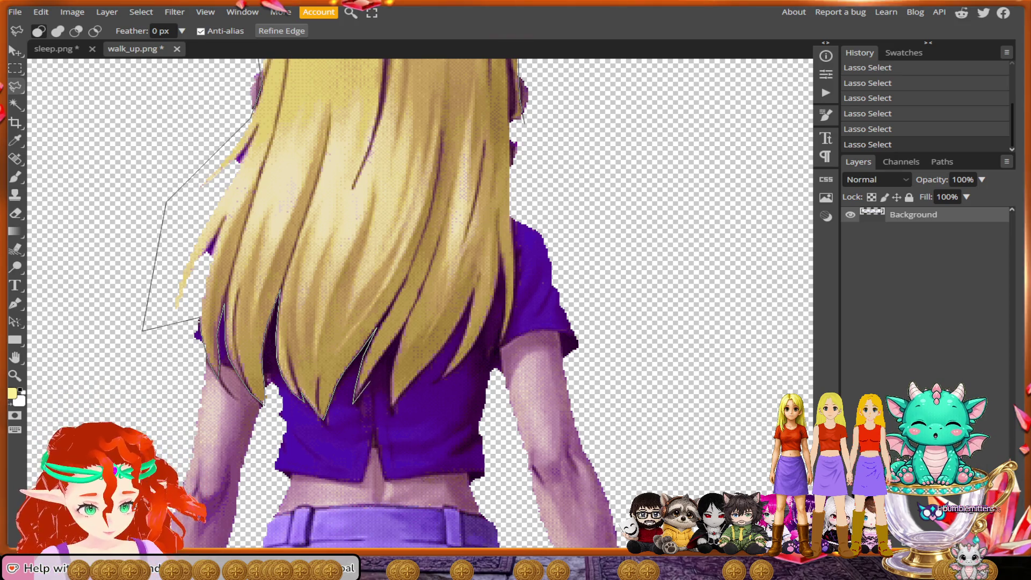
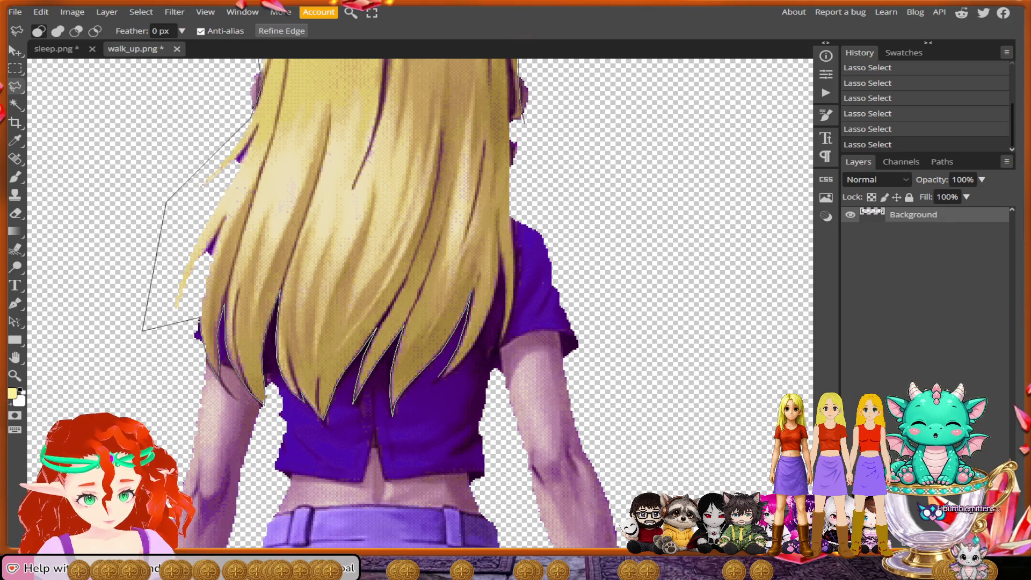
Step: Place the final point beside the left strands and close the hair selection in walk_up.png
click(440, 379)
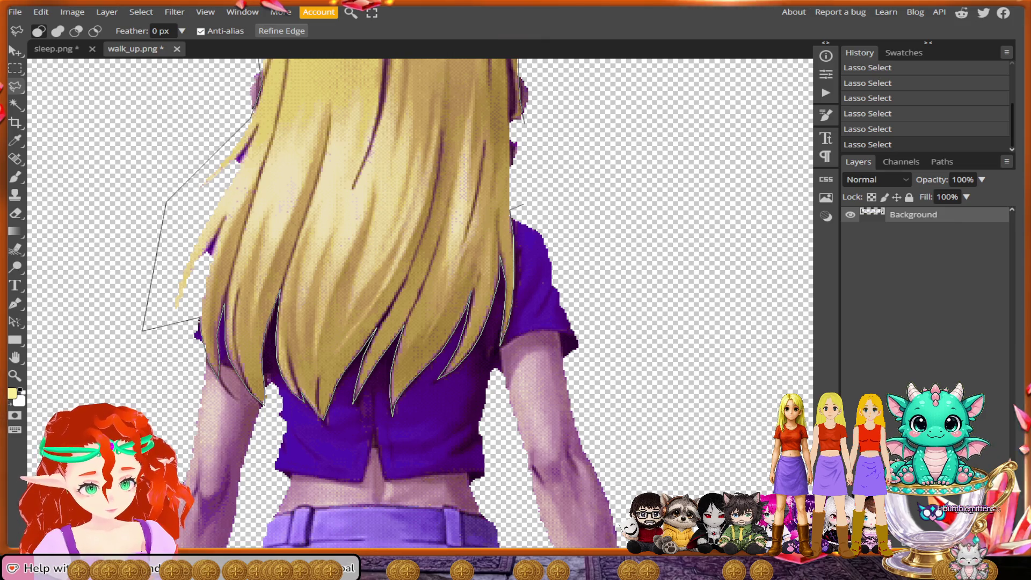
key(Return)
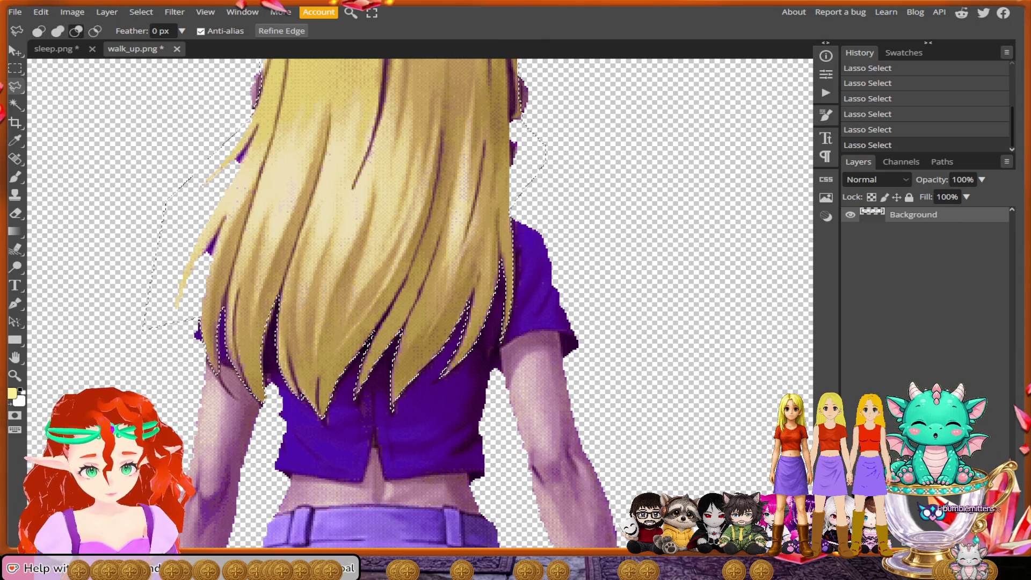
Step: Zoom out, then zoom in close on the next back-facing figure's blonde hair
scroll(541, 224, down, 5)
scroll(515, 268, up, 3)
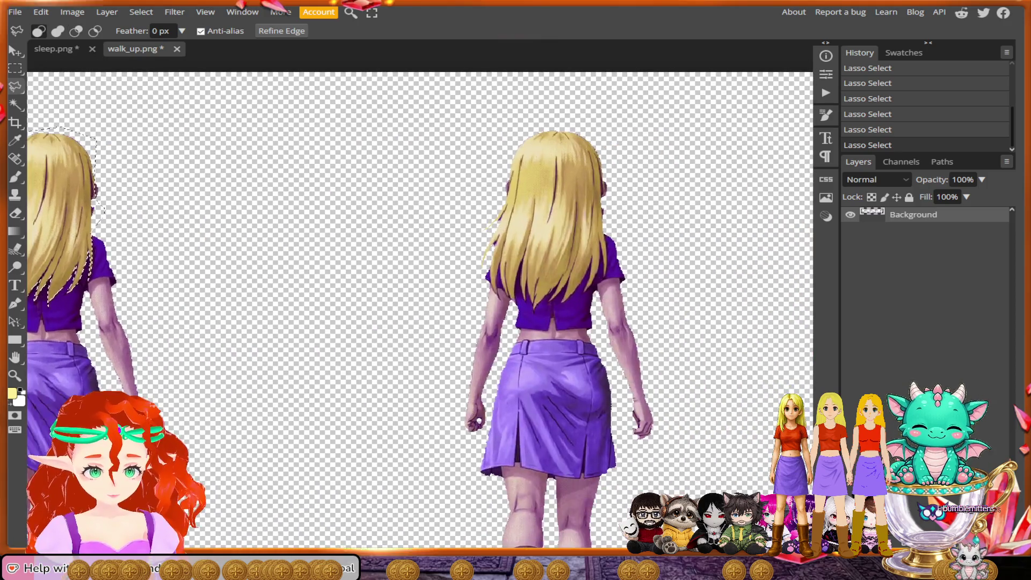
scroll(515, 301, up, 2)
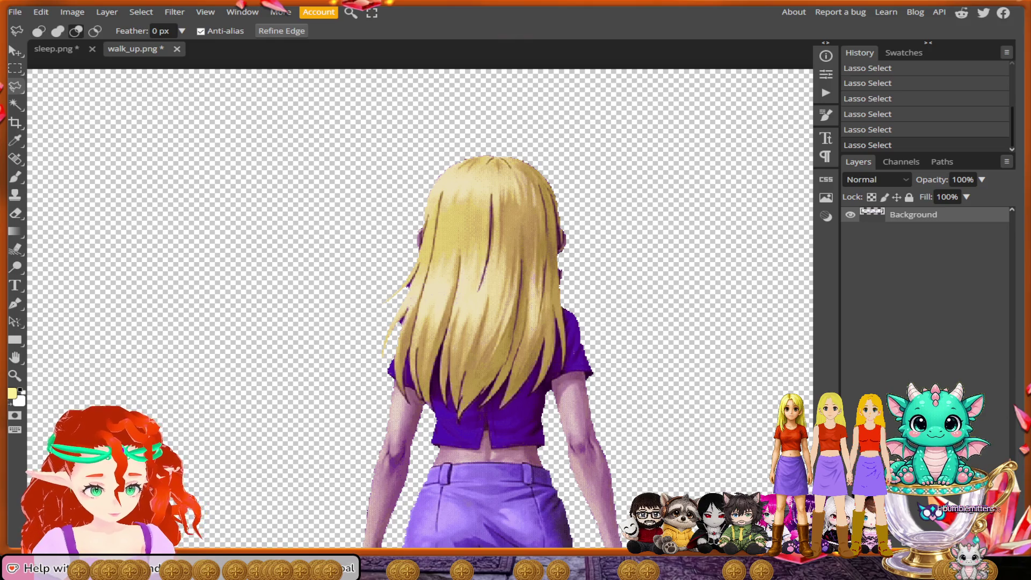
scroll(563, 243, up, 5)
Step: Start a new outline over the top of the second figure's hair and down its left side
drag(553, 231, 553, 266)
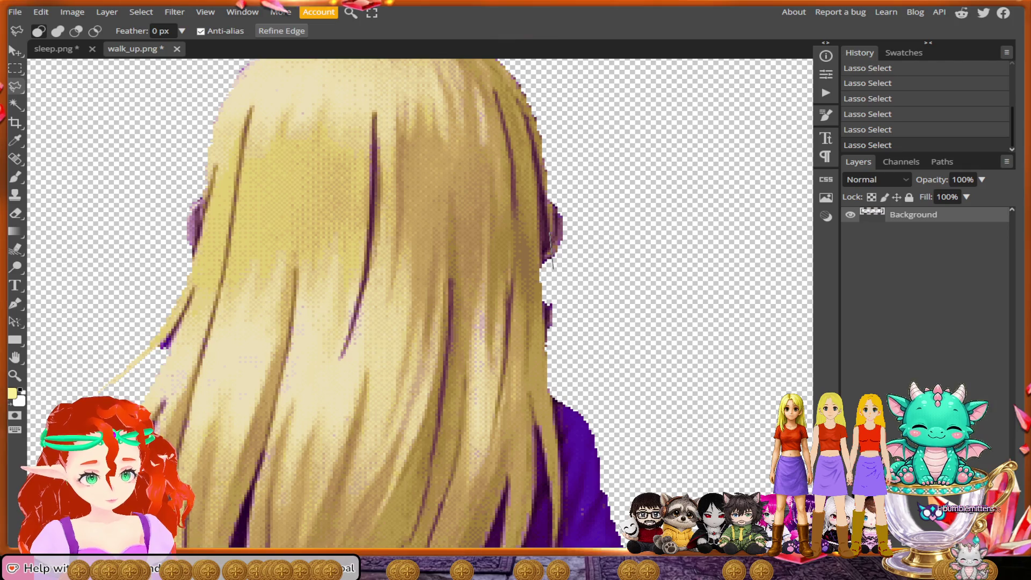
mouse_move(548, 182)
mouse_down()
mouse_move(553, 86)
mouse_move(570, 174)
mouse_move(529, 118)
mouse_move(429, 99)
mouse_move(267, 108)
mouse_move(224, 198)
mouse_move(214, 293)
mouse_up()
scroll(570, 174, up, 2)
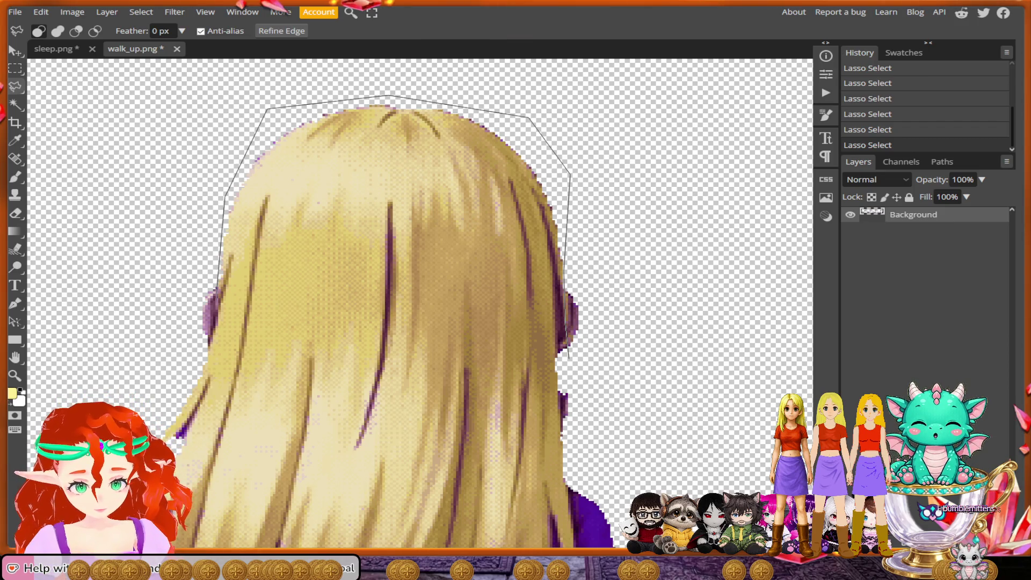
mouse_move(205, 352)
mouse_down()
mouse_move(339, 137)
mouse_move(214, 240)
mouse_move(198, 326)
mouse_move(224, 438)
mouse_move(275, 382)
mouse_up()
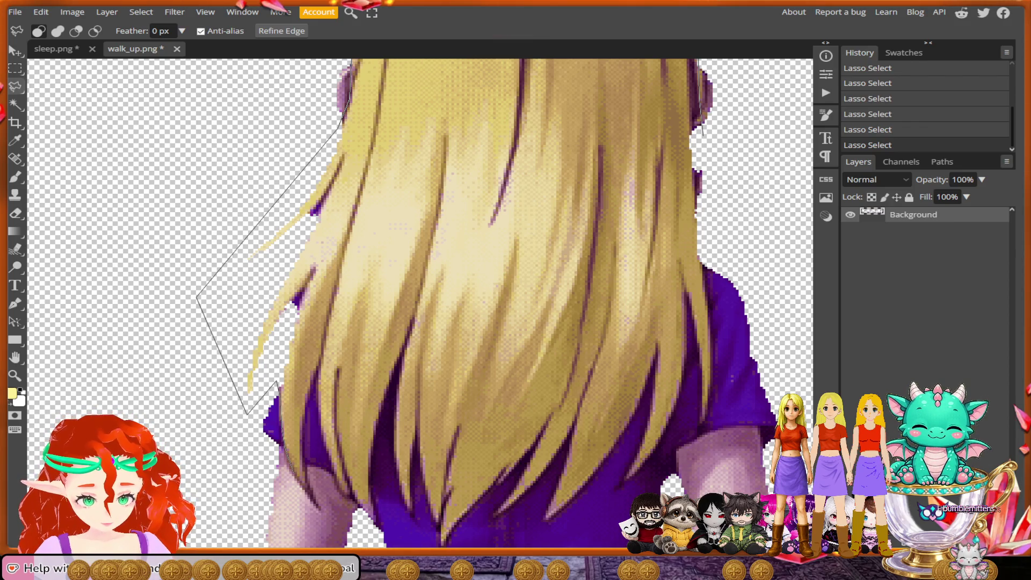
scroll(322, 510, up, 5)
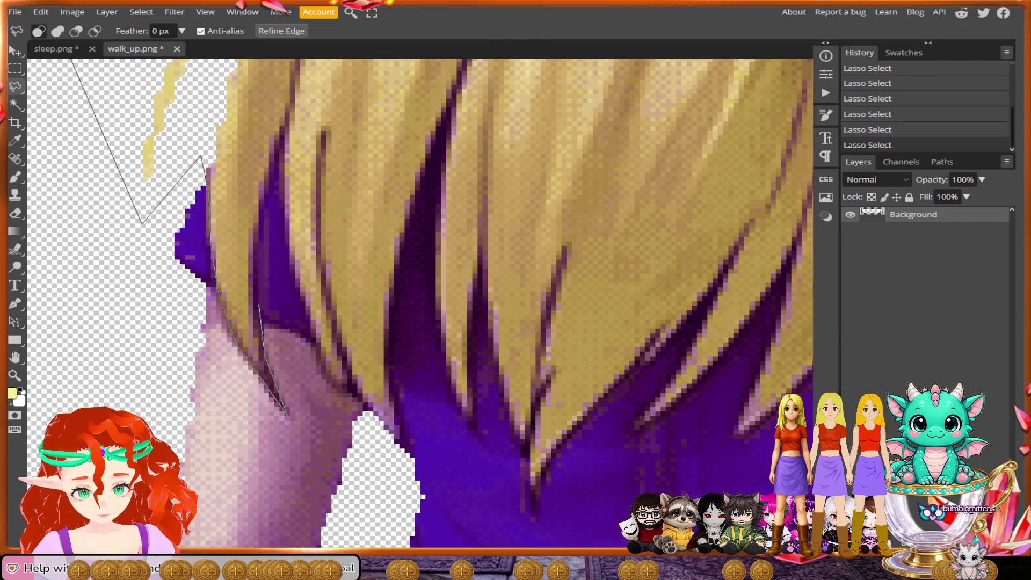
Step: Zigzag the outline across the left and central strand tips against the purple clothing
click(255, 299)
click(259, 236)
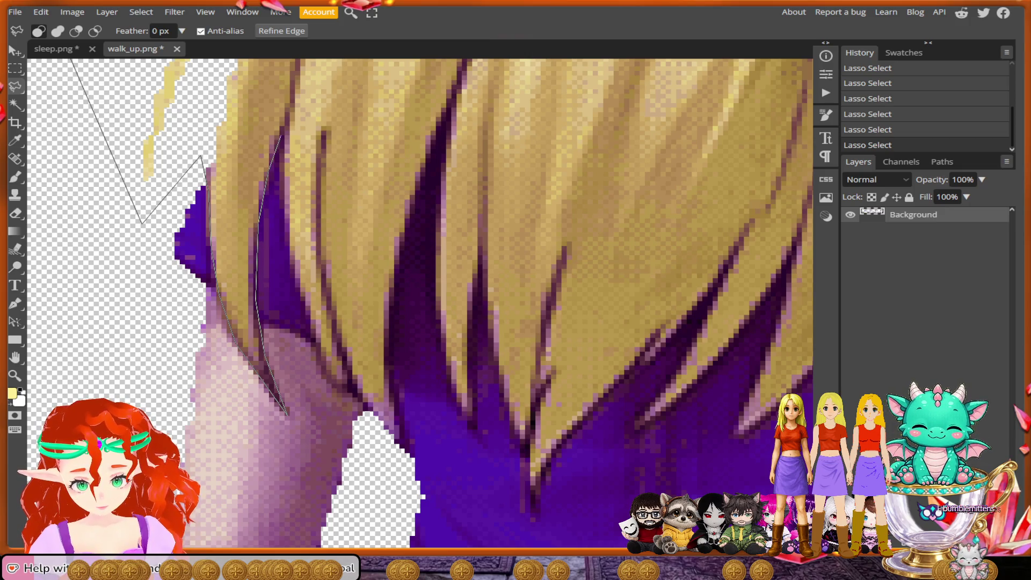
click(280, 137)
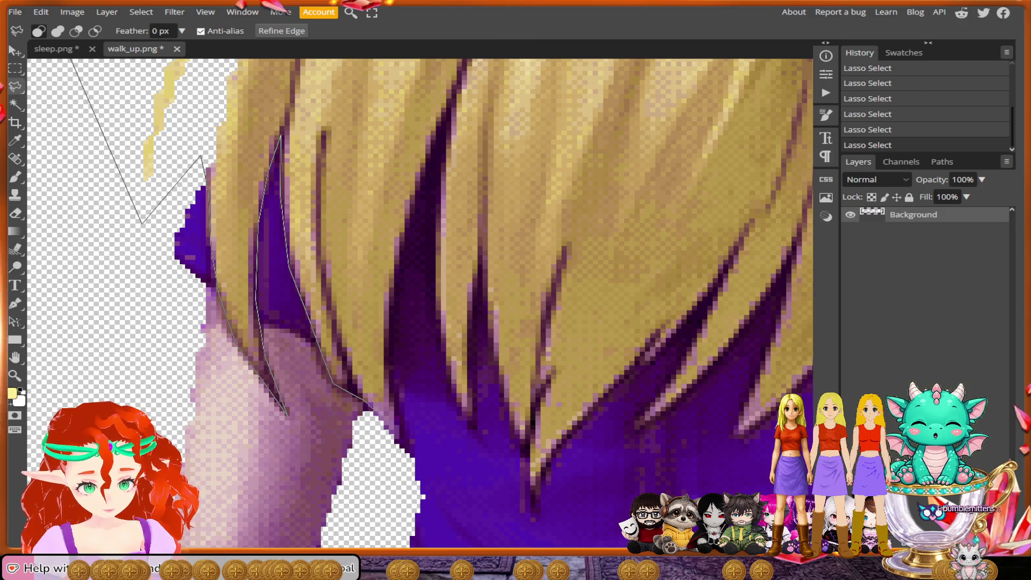
click(363, 400)
click(399, 438)
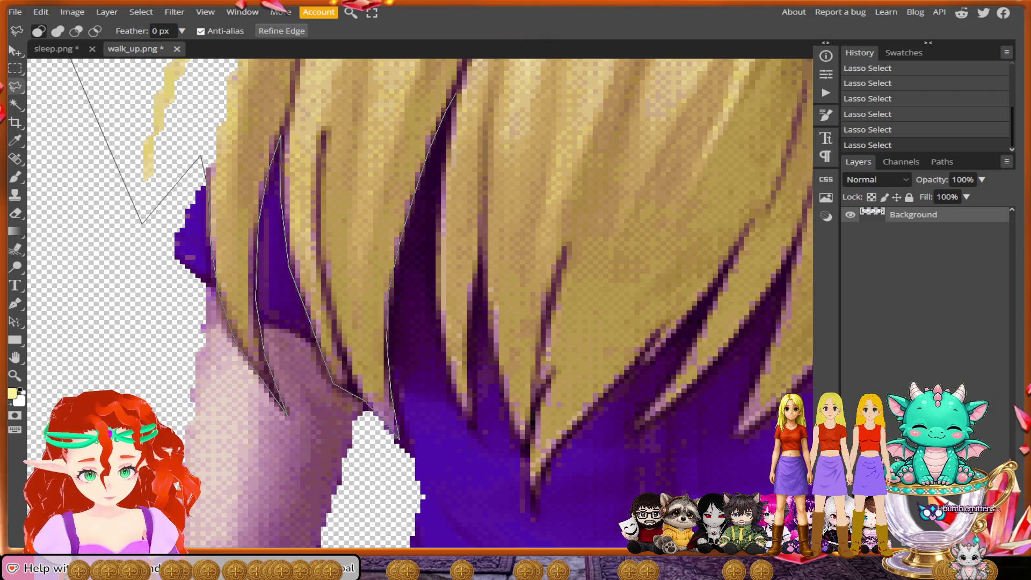
click(456, 94)
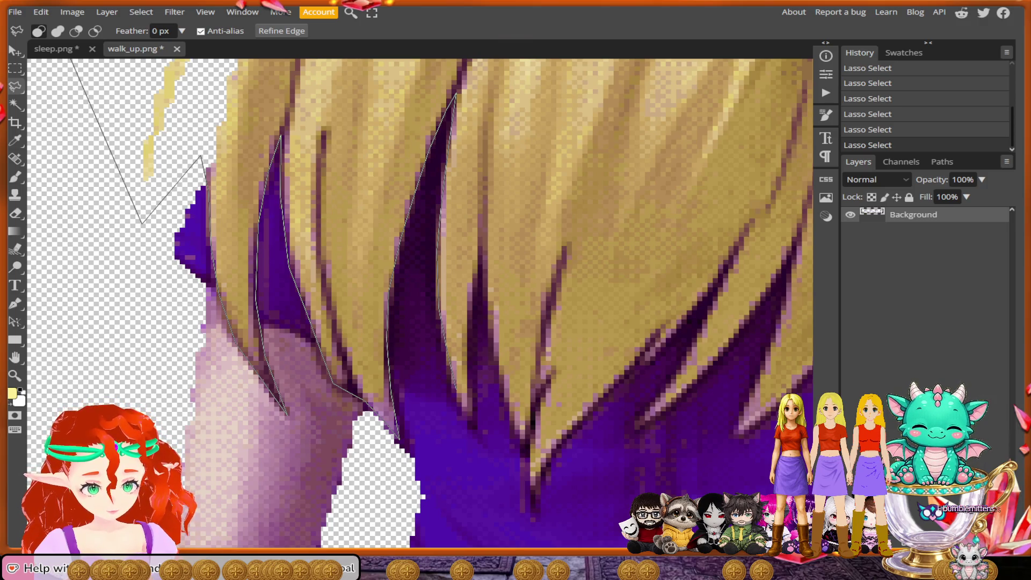
click(472, 434)
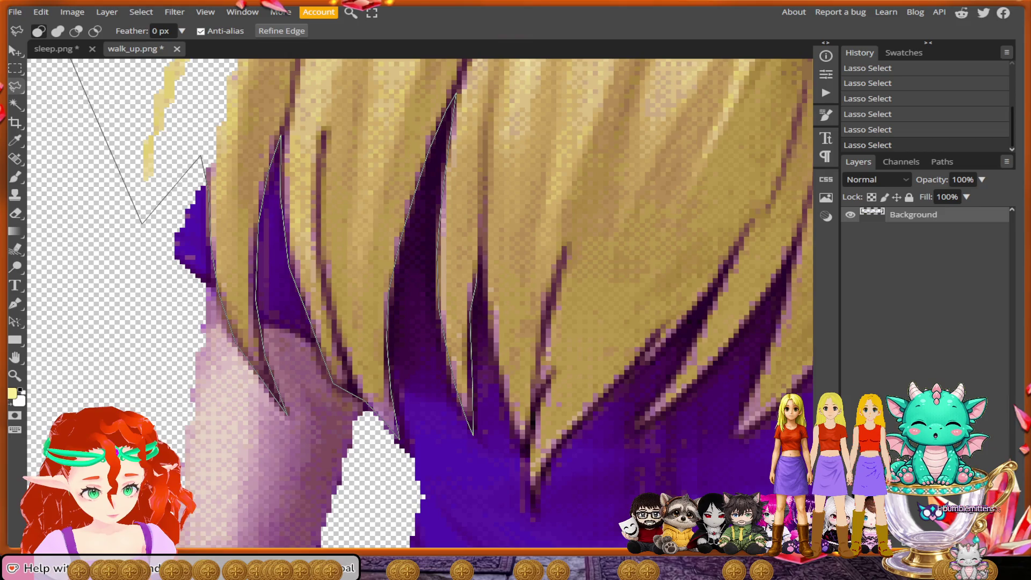
click(483, 263)
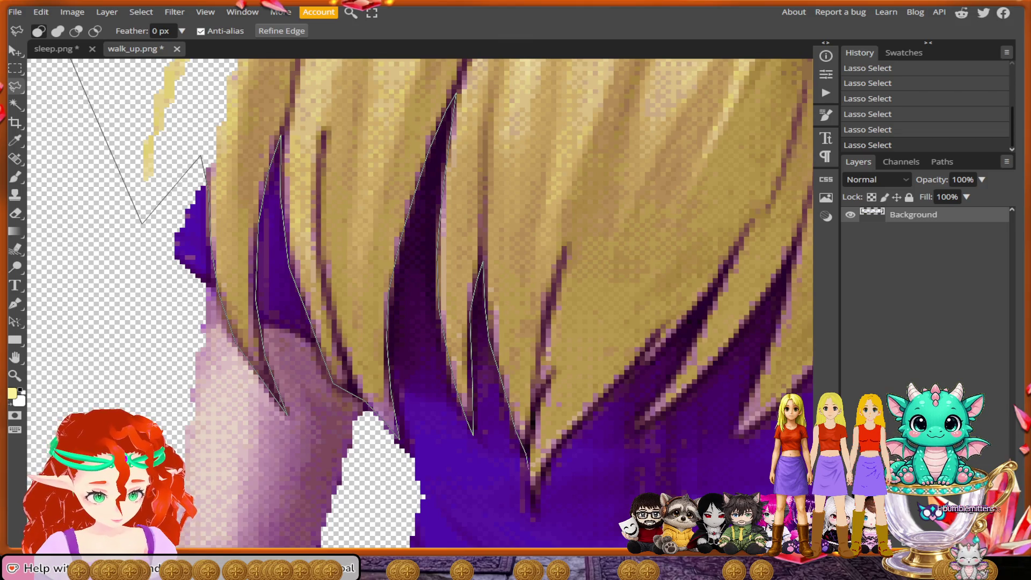
click(535, 514)
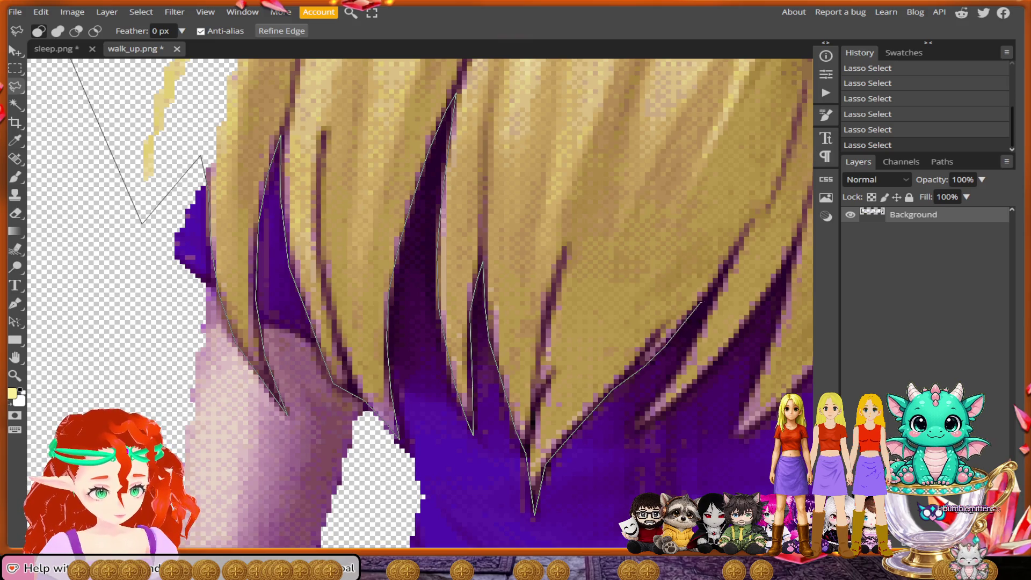
click(717, 291)
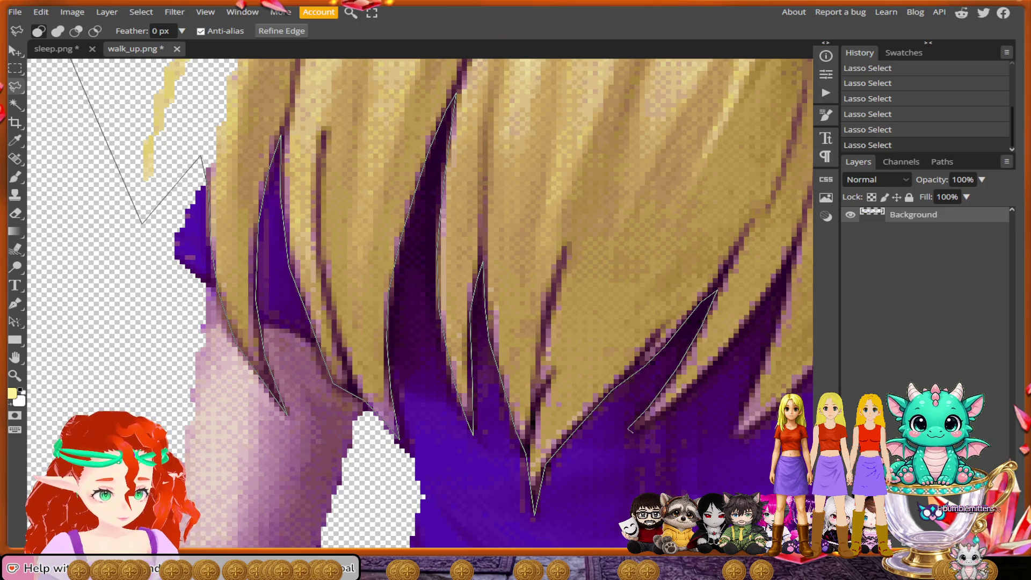
click(624, 436)
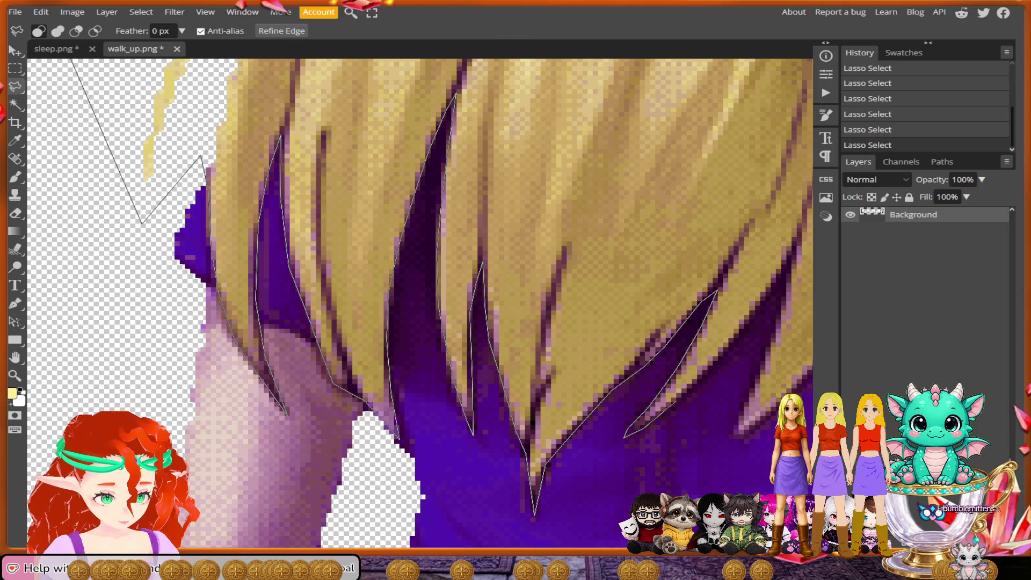
mouse_move(758, 315)
mouse_down()
mouse_move(732, 330)
mouse_move(624, 347)
mouse_move(429, 355)
mouse_up()
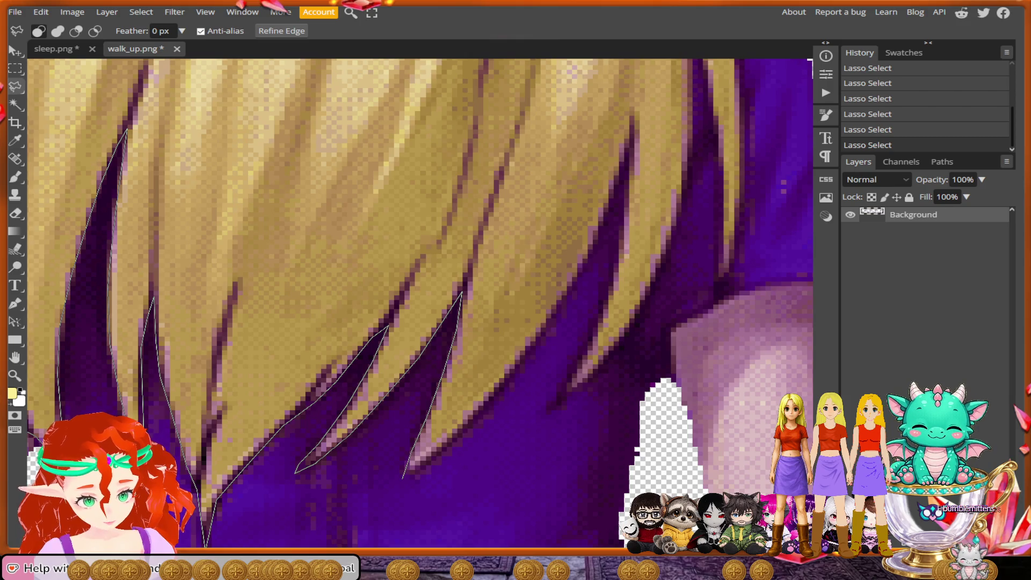
Step: Trace the outline through the remaining strand tips and the gaps between them
click(424, 473)
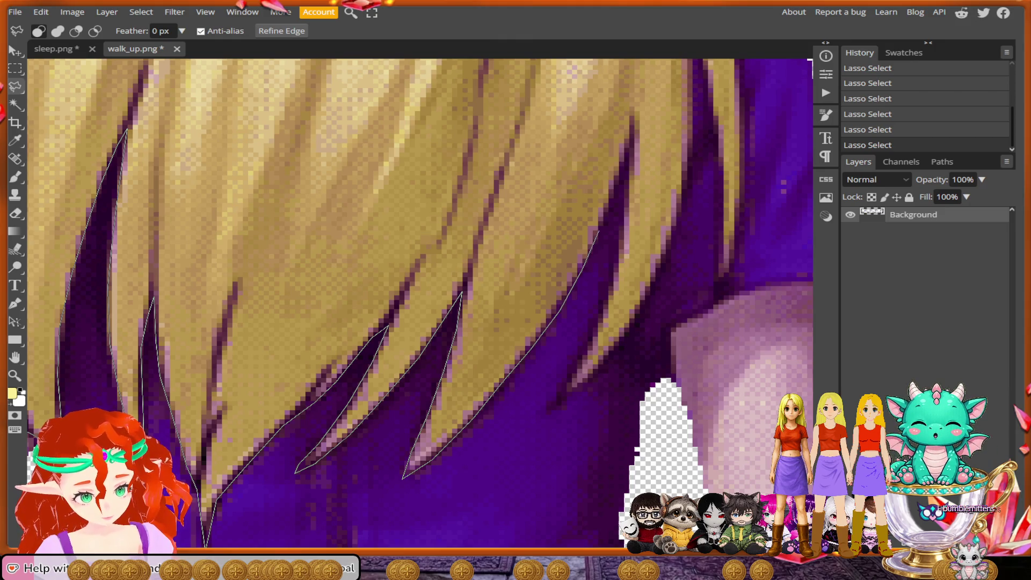
drag(615, 189, 632, 137)
click(631, 137)
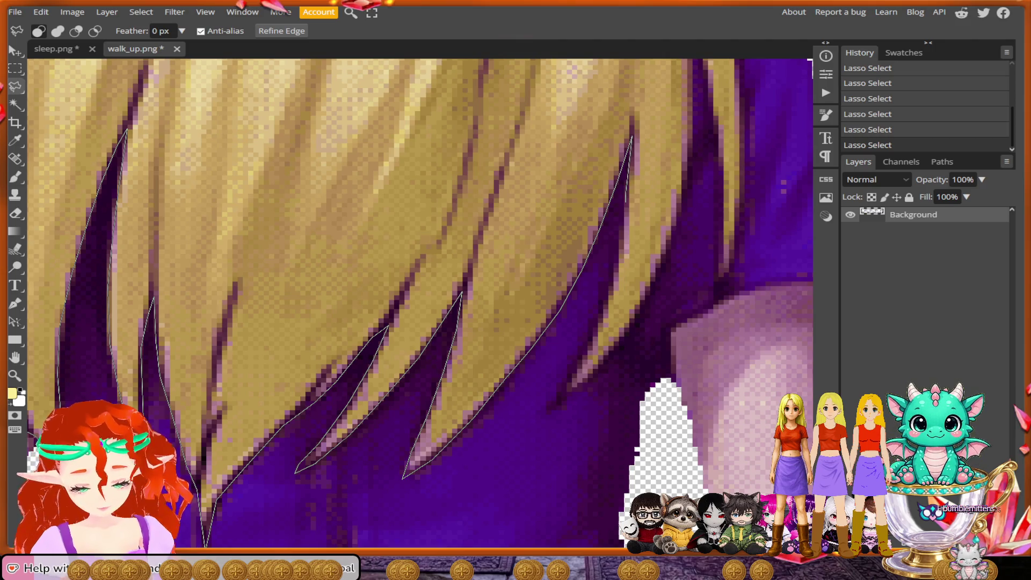
click(627, 192)
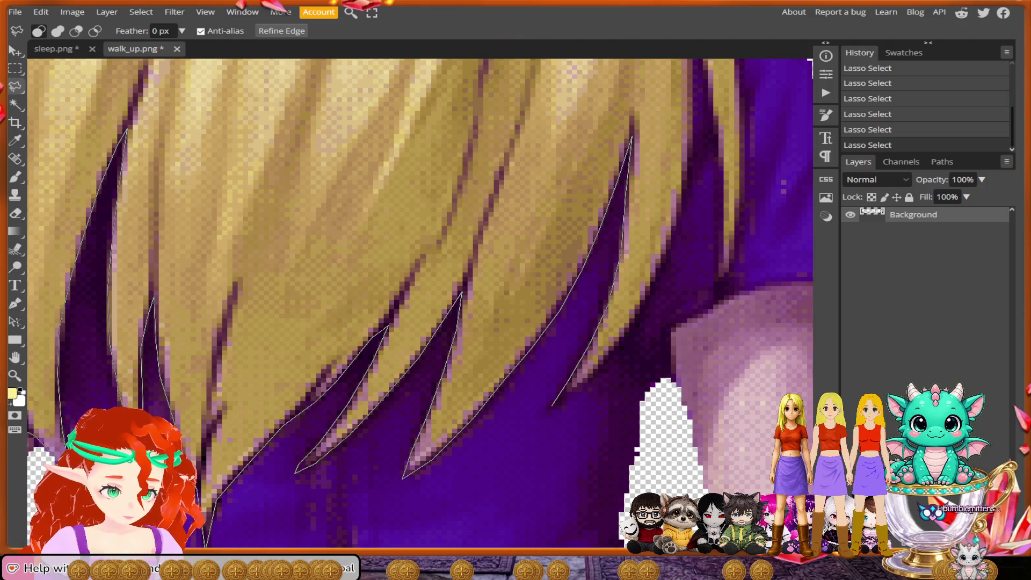
click(548, 411)
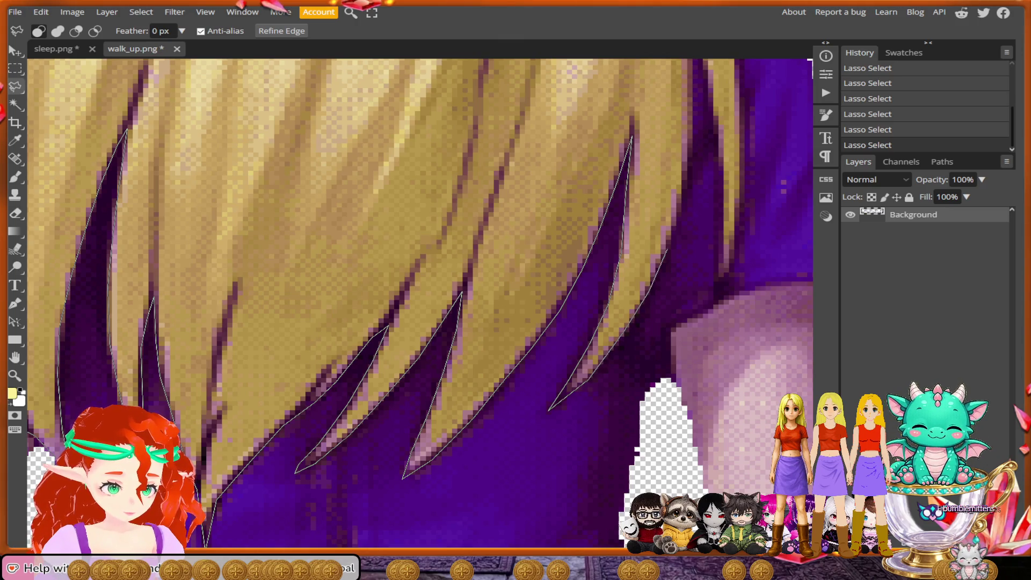
click(672, 236)
scroll(681, 193, up, 3)
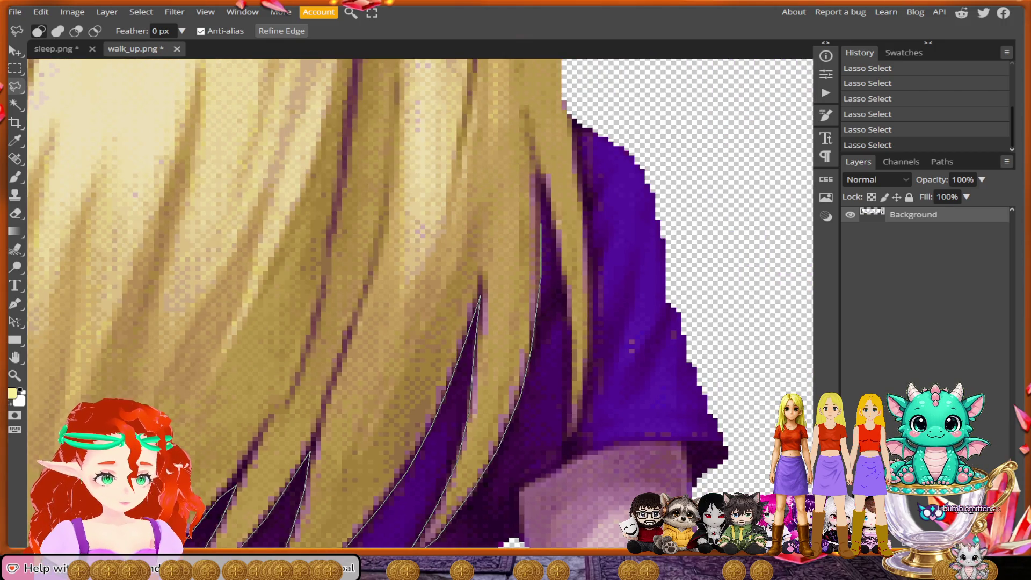
Step: Carry the outline up the hair's right edge beside the purple shirt to close it
click(537, 171)
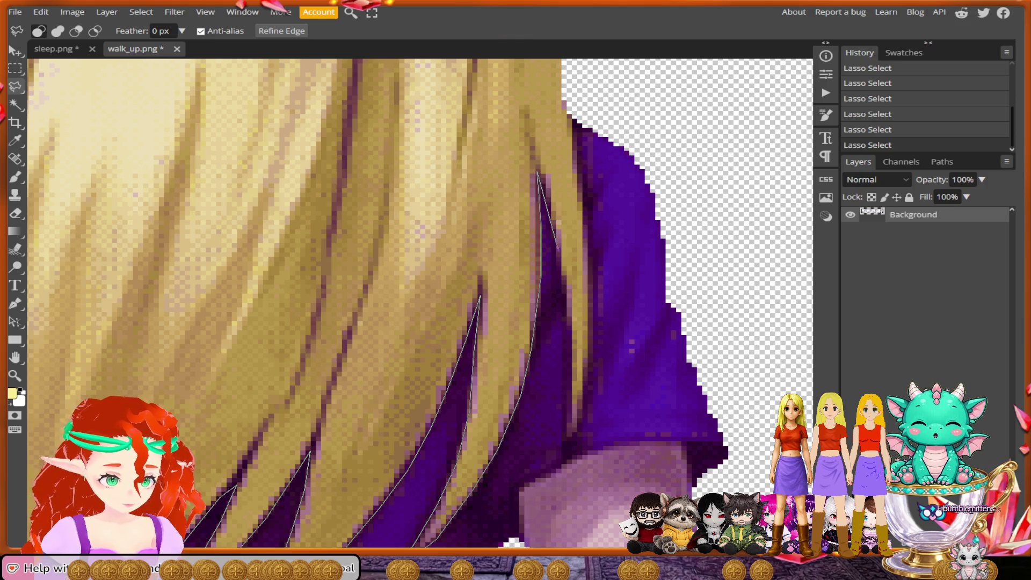
click(566, 288)
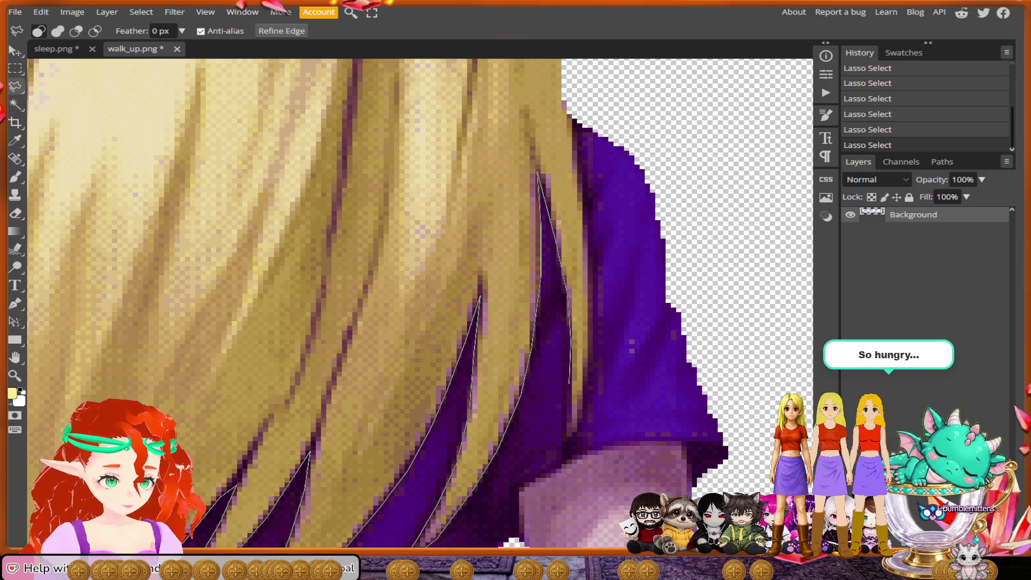
click(570, 389)
click(566, 440)
click(583, 415)
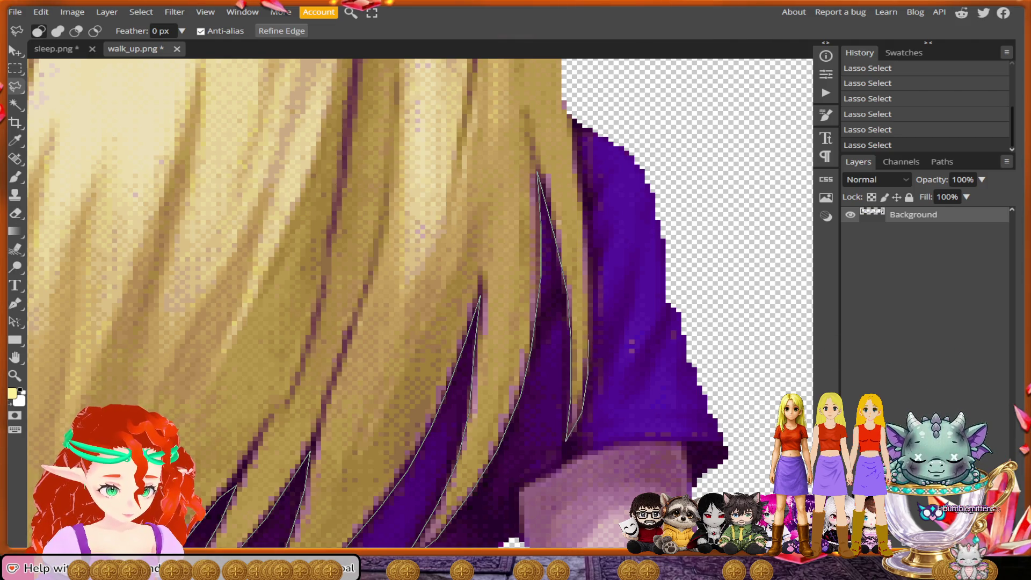
click(591, 325)
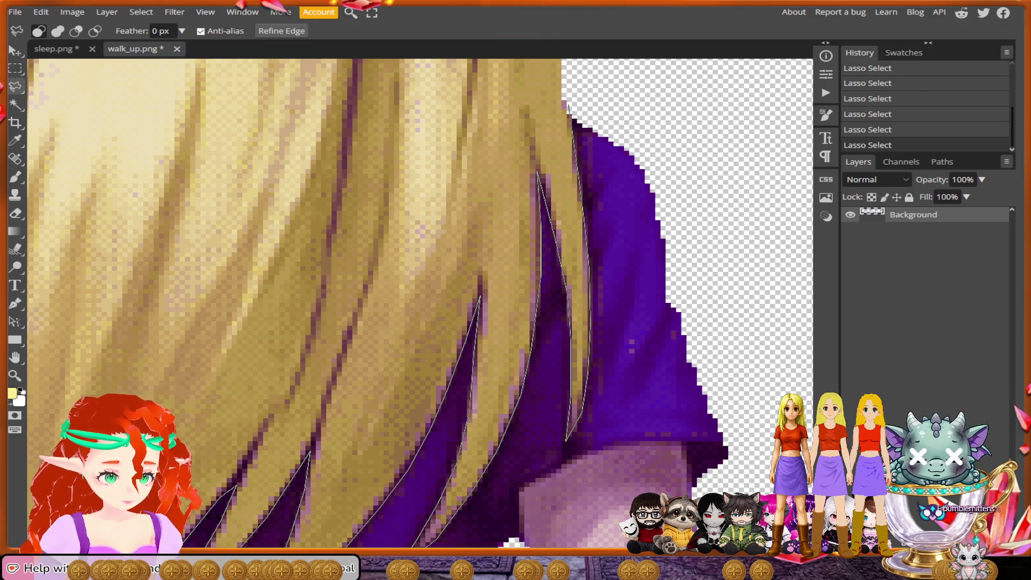
scroll(572, 88, up, 5)
click(605, 248)
double_click(575, 188)
scroll(575, 188, down, 4)
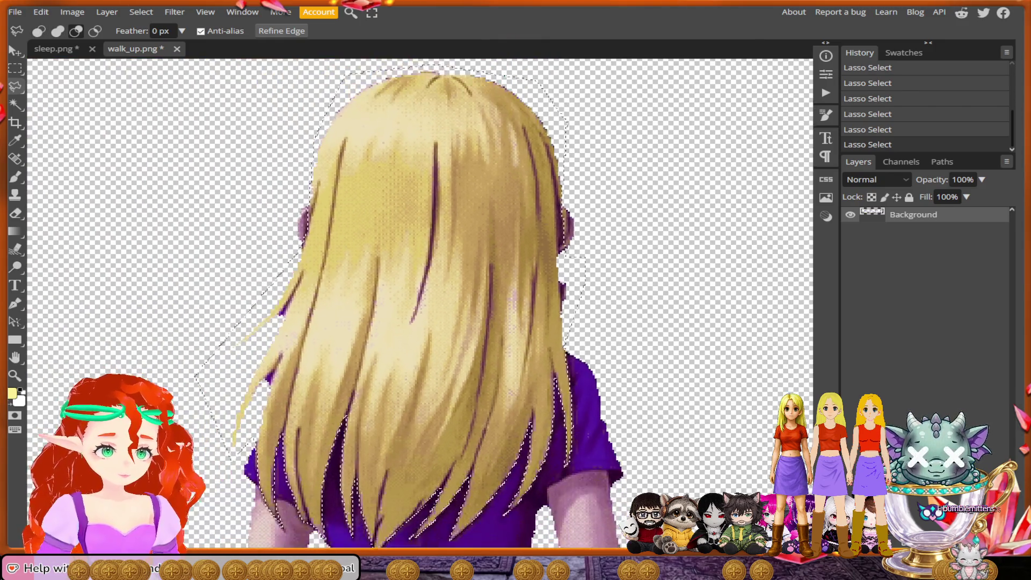
scroll(420, 306, down, 10)
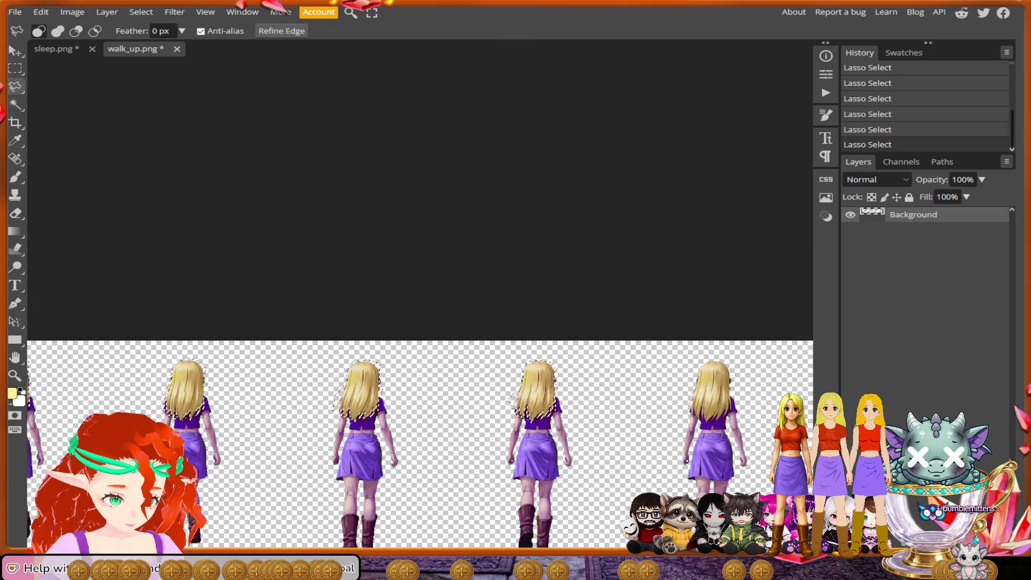
scroll(313, 307, down, 6)
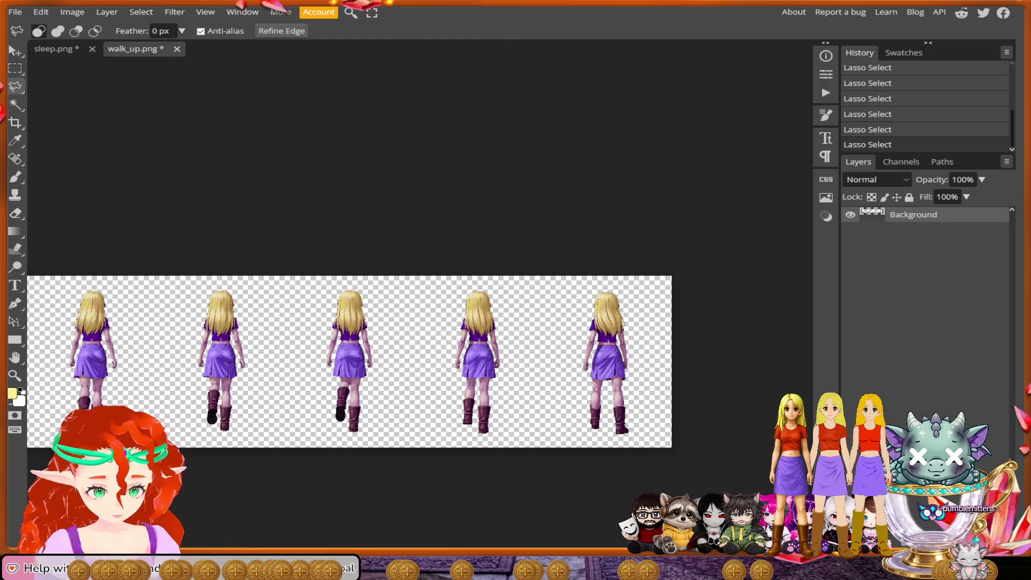
scroll(123, 340, up, 3)
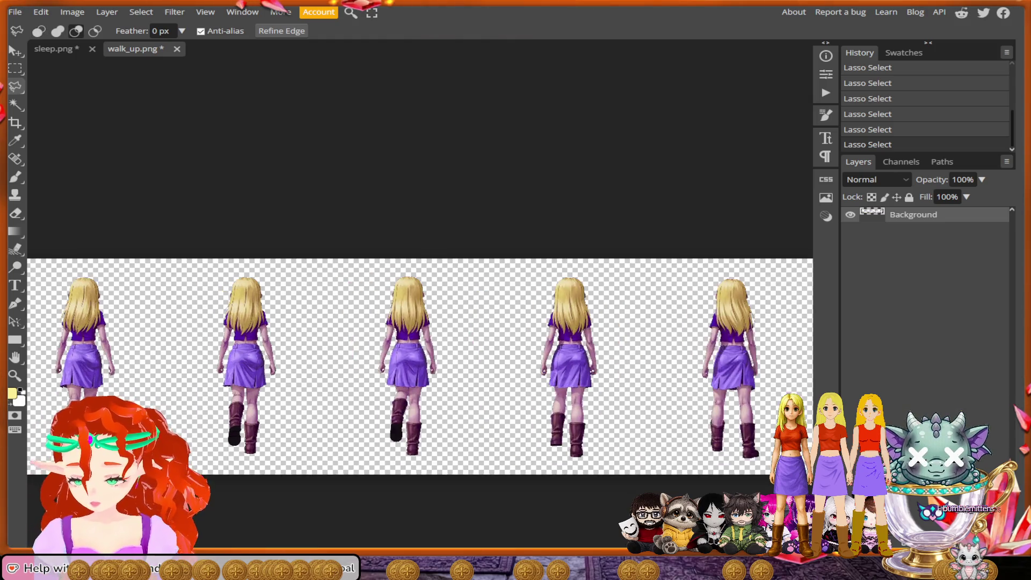
scroll(43, 325, up, 5)
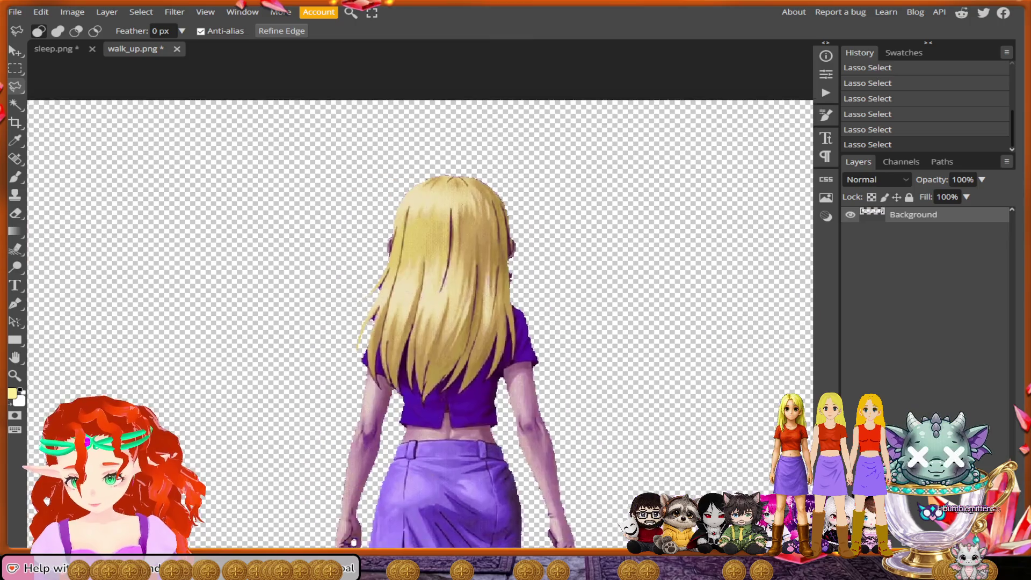
Step: Outline the crown and left side of the back-facing figure's hair
scroll(562, 257, right, 5)
scroll(563, 257, up, 8)
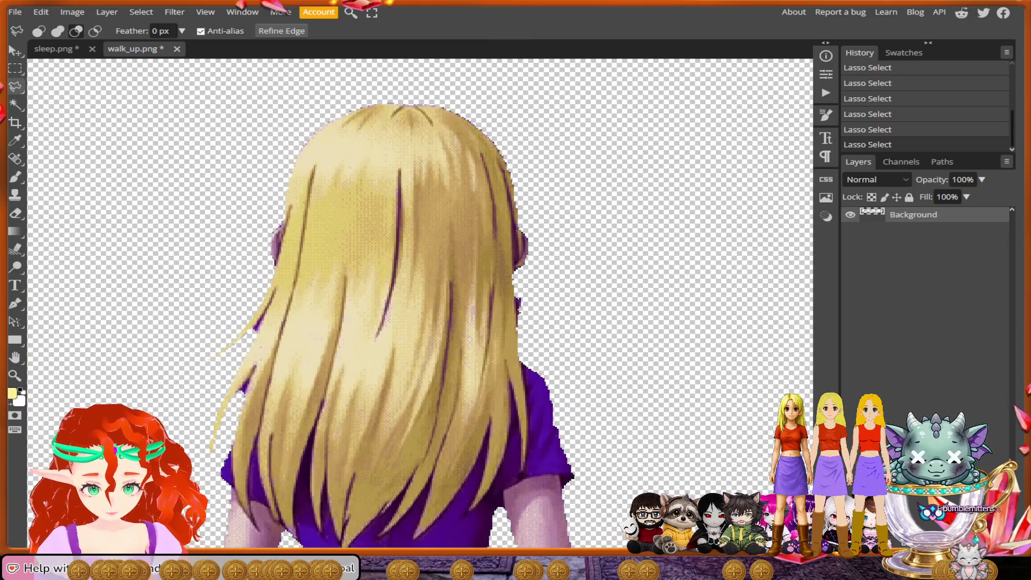
scroll(524, 327, down, 5)
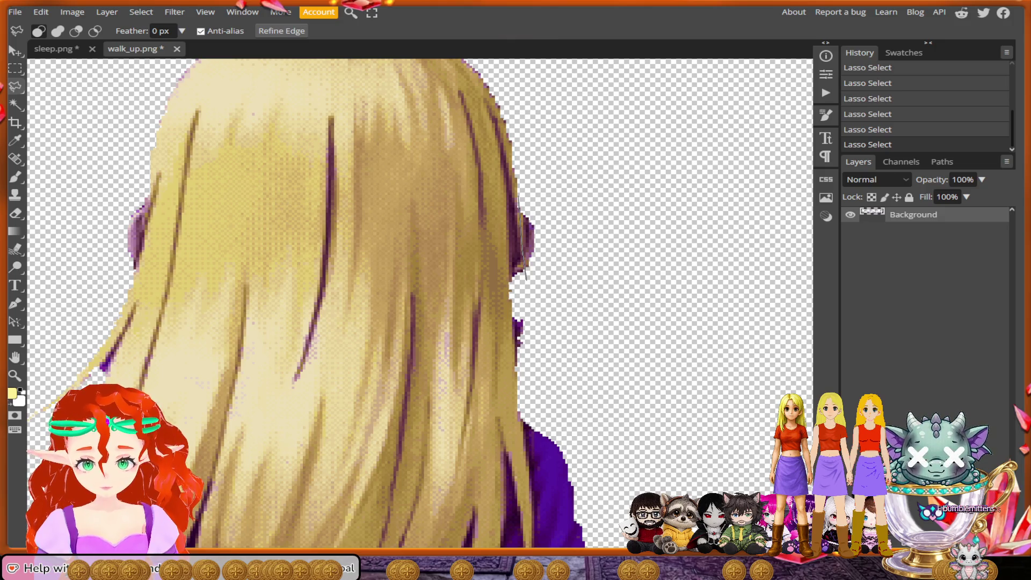
drag(521, 185, 555, 222)
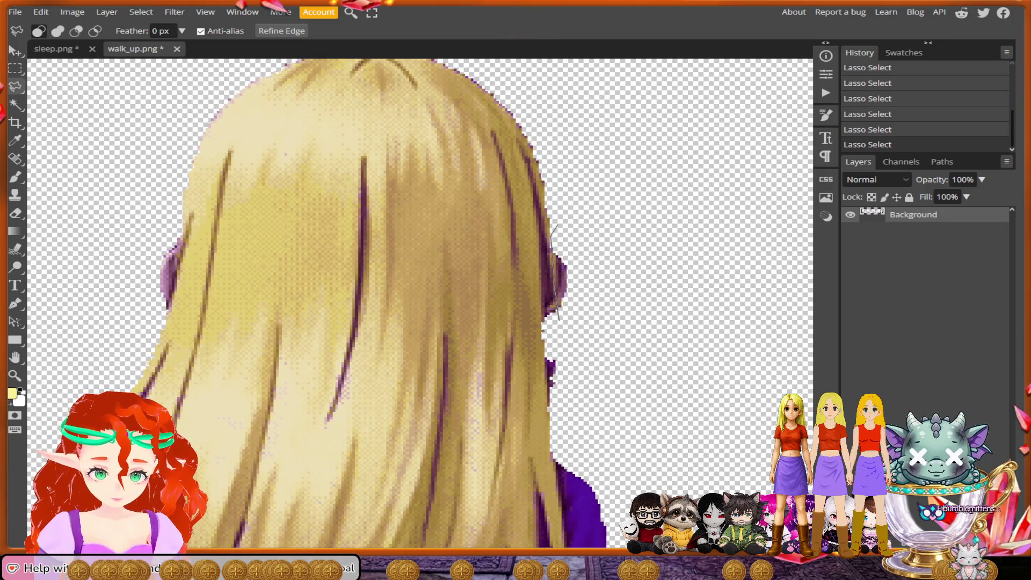
mouse_move(553, 224)
mouse_down()
mouse_move(574, 257)
mouse_move(590, 158)
mouse_move(526, 94)
mouse_up()
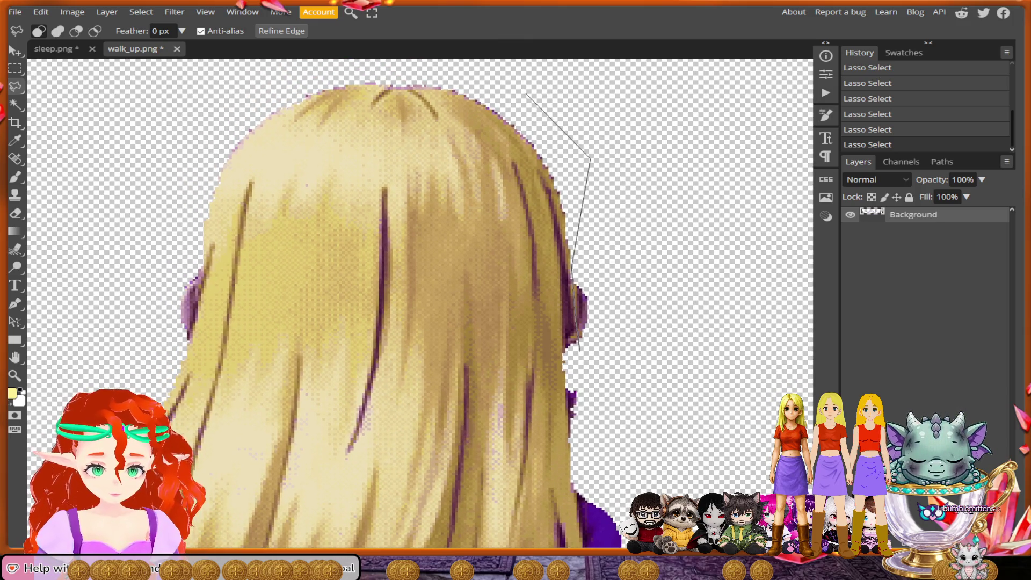
click(406, 68)
click(257, 97)
click(197, 182)
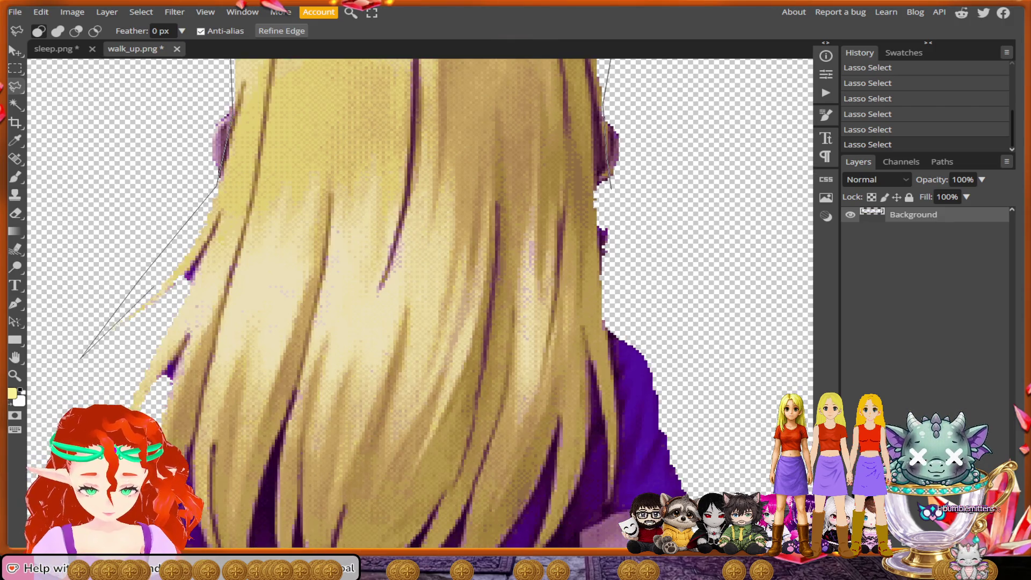
click(81, 357)
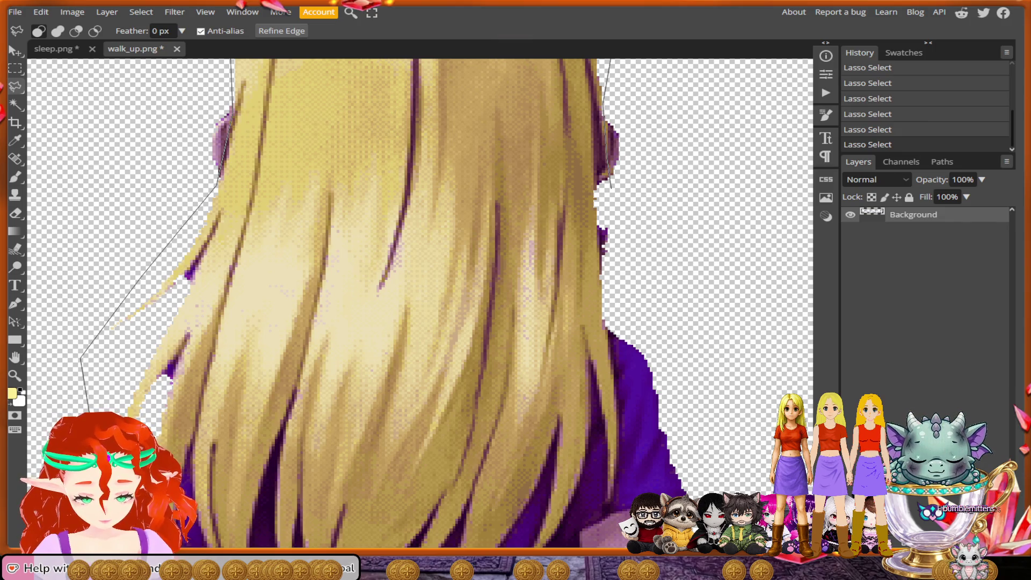
click(138, 319)
click(178, 281)
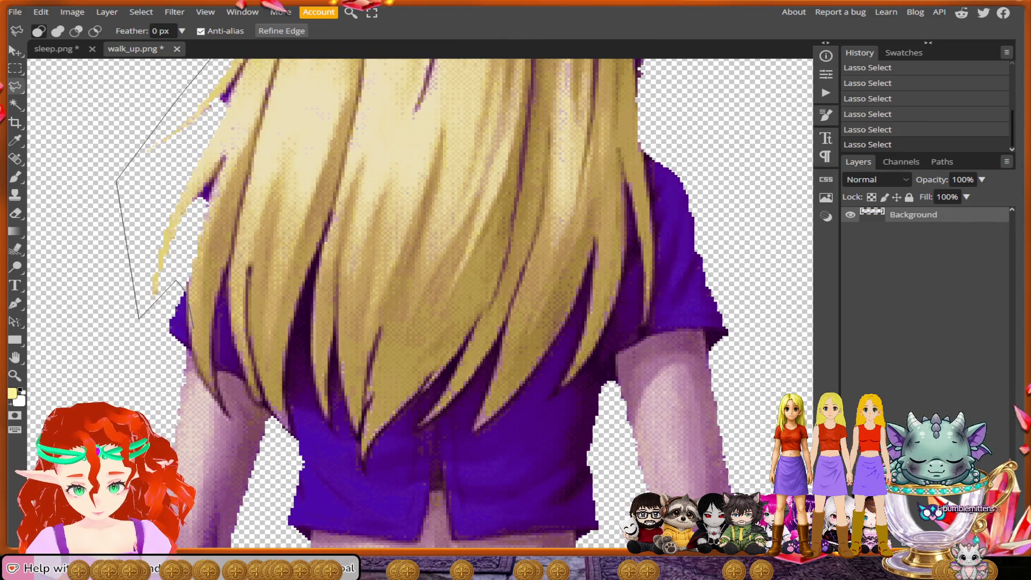
Step: Trace the outline around the lower-left strand tips over the purple top
scroll(199, 336, up, 3)
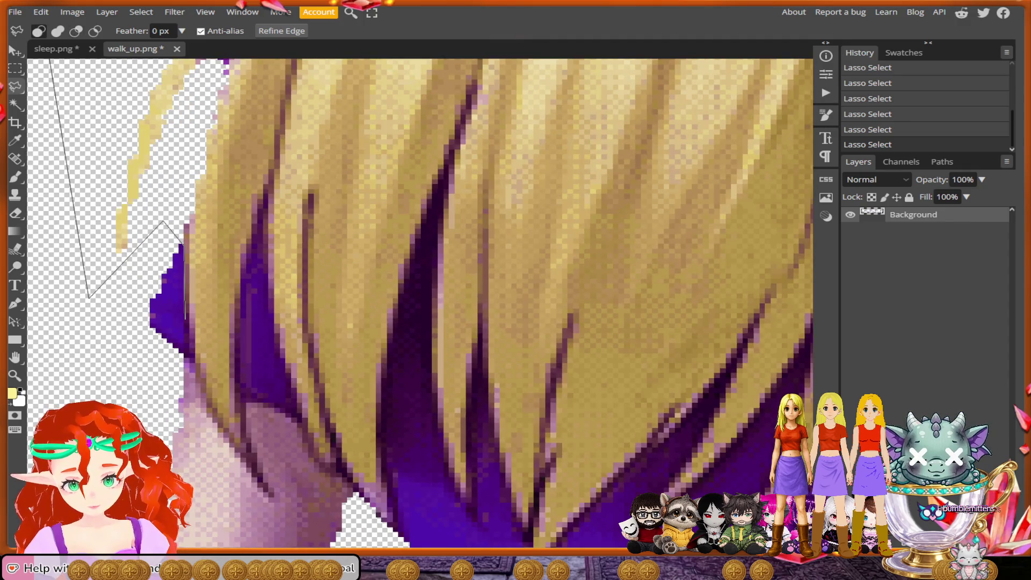
click(185, 319)
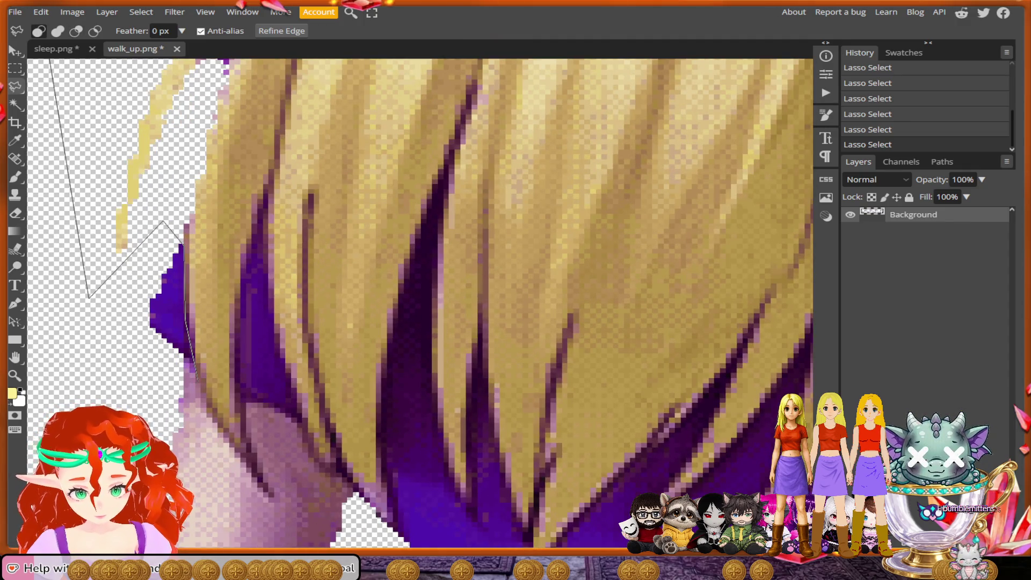
click(270, 494)
click(245, 435)
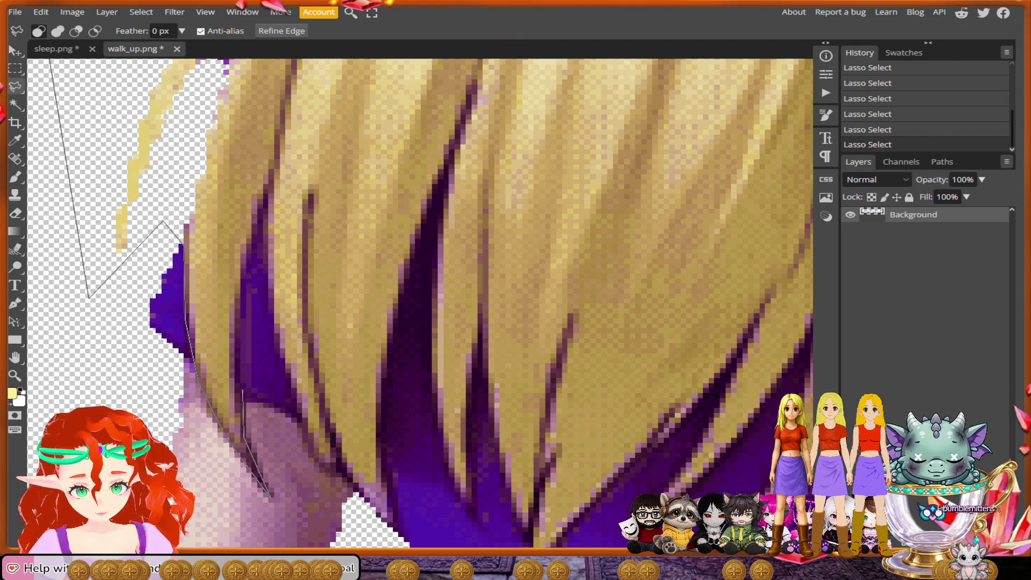
click(237, 321)
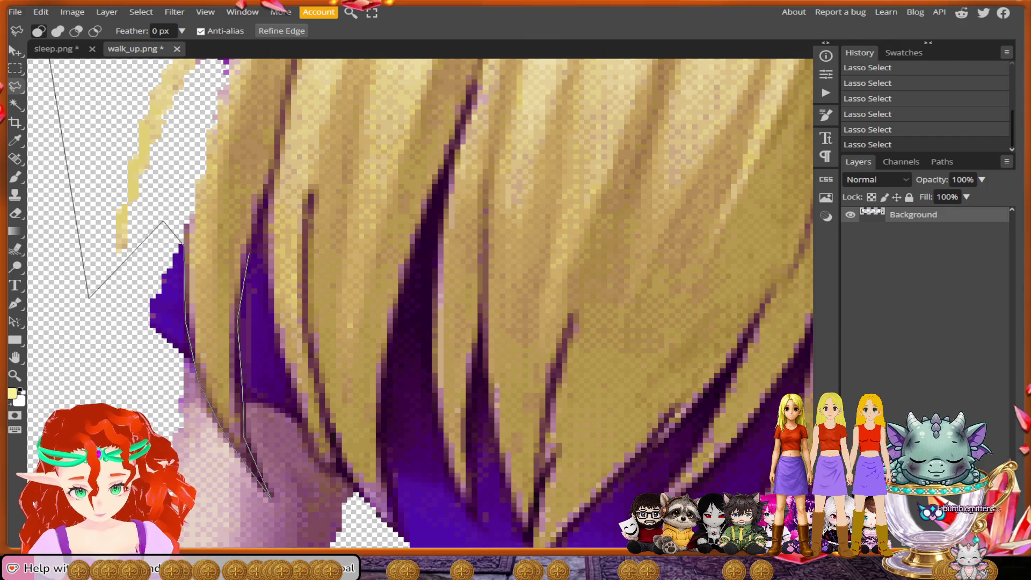
click(265, 201)
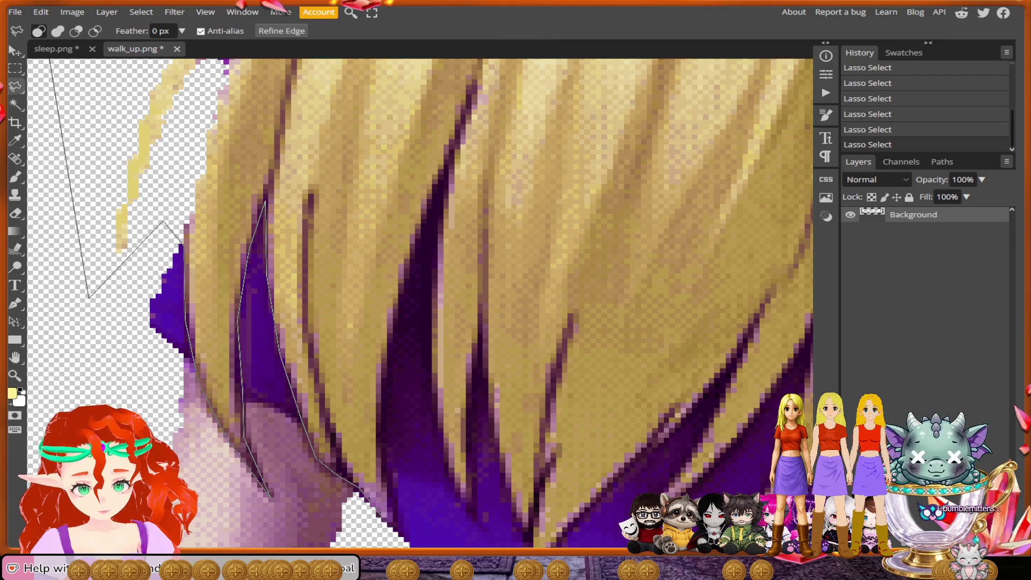
mouse_move(391, 522)
mouse_down()
mouse_move(384, 354)
mouse_move(407, 254)
mouse_move(441, 176)
mouse_move(430, 328)
mouse_up()
mouse_move(435, 371)
mouse_down()
mouse_move(476, 522)
mouse_move(478, 354)
mouse_move(485, 371)
mouse_up()
drag(489, 422, 519, 529)
mouse_move(437, 444)
mouse_down()
mouse_move(422, 457)
mouse_move(446, 432)
mouse_up()
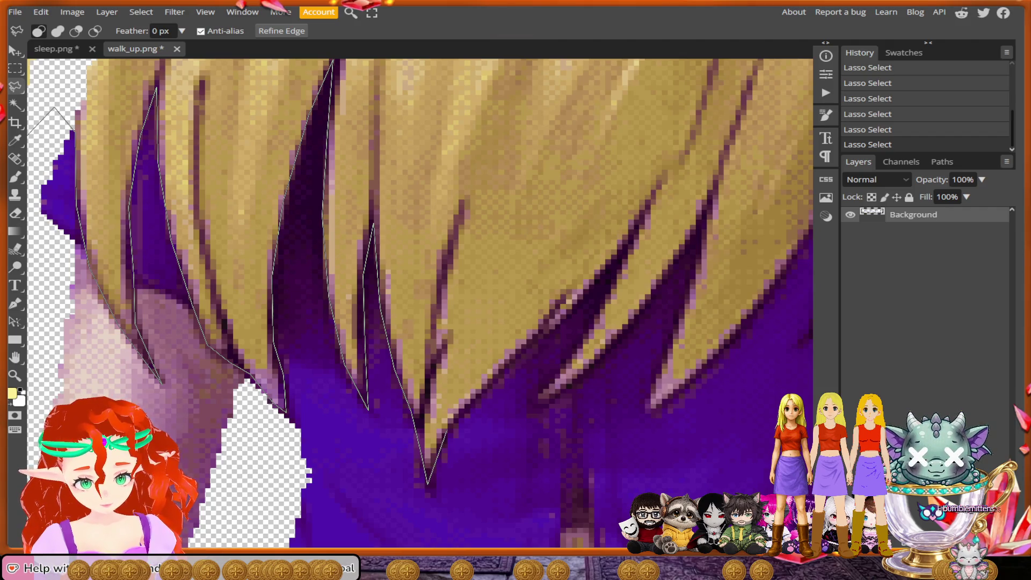
Step: Follow the right-side strand tips and back up between strands, dismissing a stray context menu
mouse_move(479, 394)
mouse_down()
mouse_move(564, 325)
mouse_move(642, 223)
mouse_move(575, 355)
mouse_move(530, 412)
mouse_move(625, 329)
mouse_up()
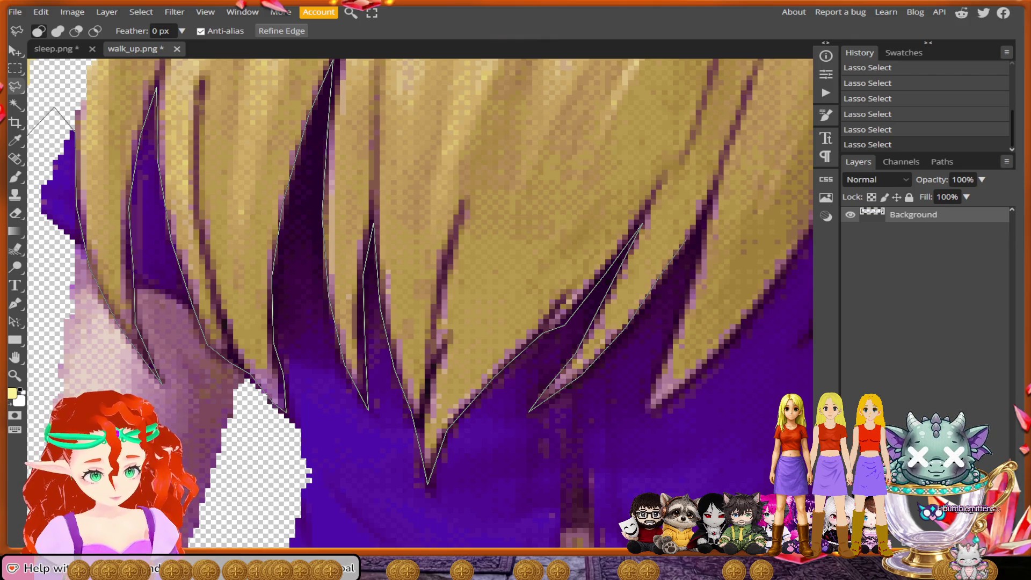
drag(701, 250, 661, 370)
mouse_move(639, 425)
mouse_down()
mouse_move(698, 376)
mouse_move(805, 323)
mouse_up()
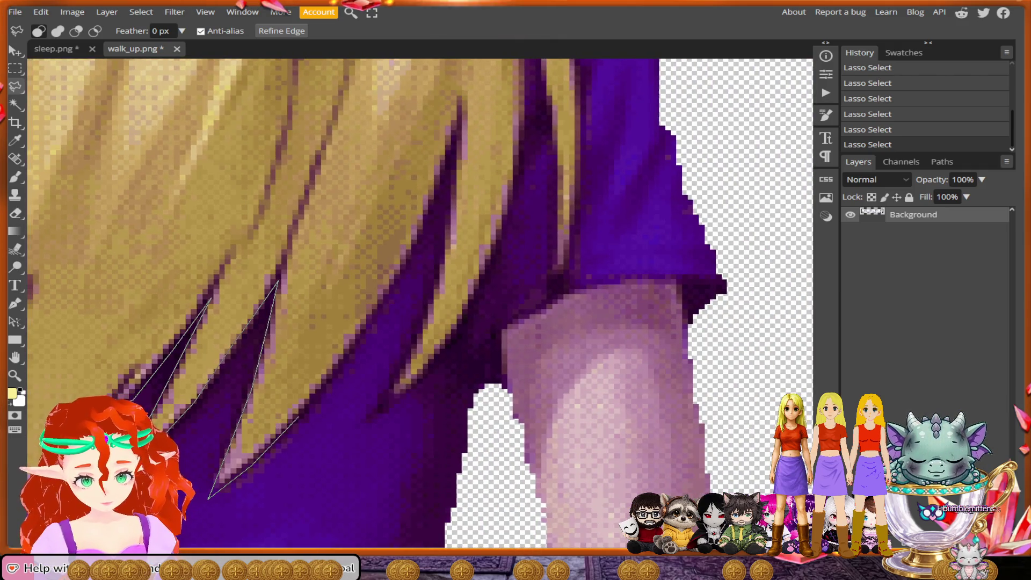
mouse_move(298, 418)
mouse_down()
mouse_move(348, 360)
mouse_move(412, 247)
mouse_up()
mouse_move(439, 177)
mouse_down()
mouse_move(461, 114)
mouse_move(438, 310)
mouse_up()
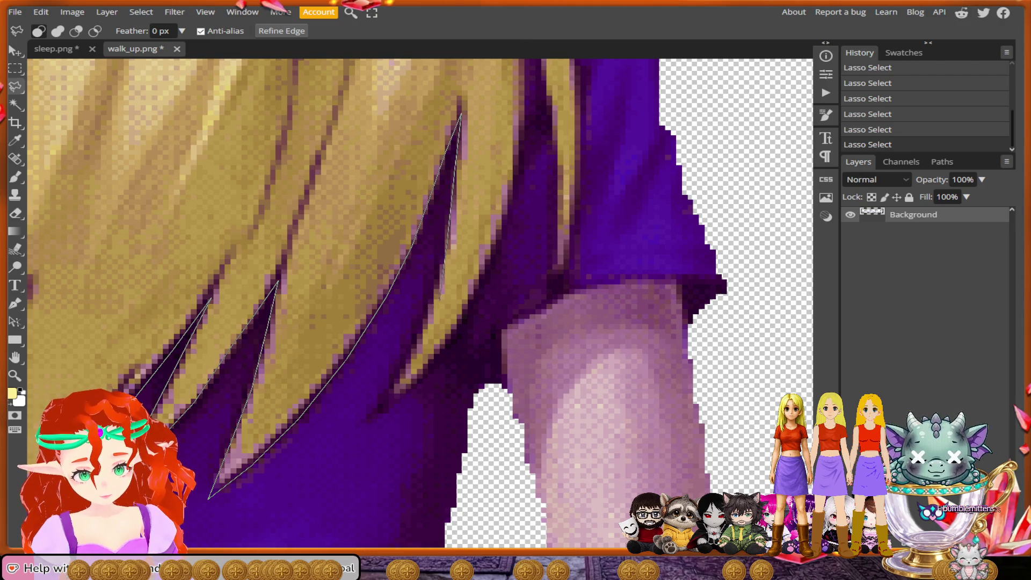
right_click(437, 286)
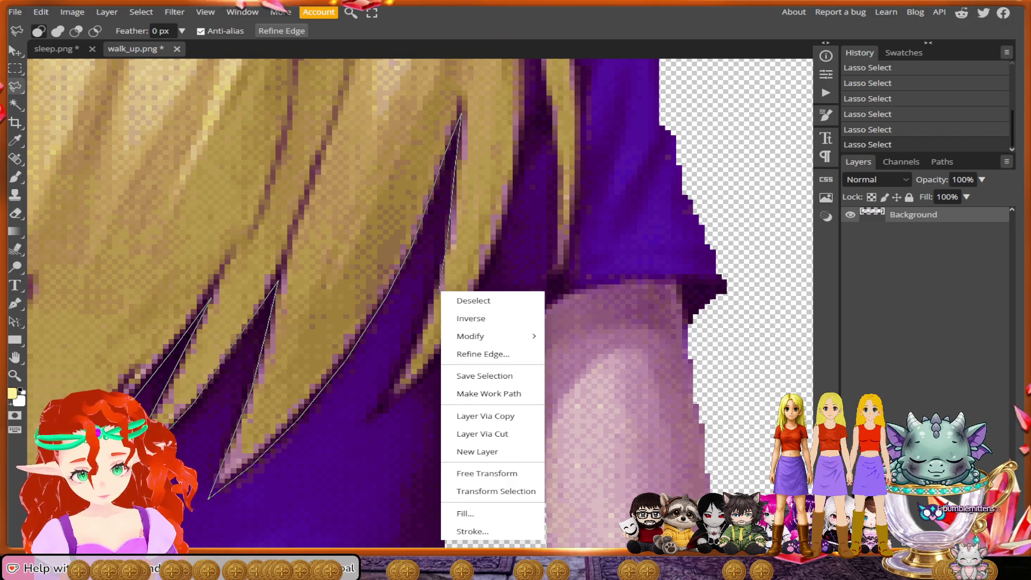
key(Escape)
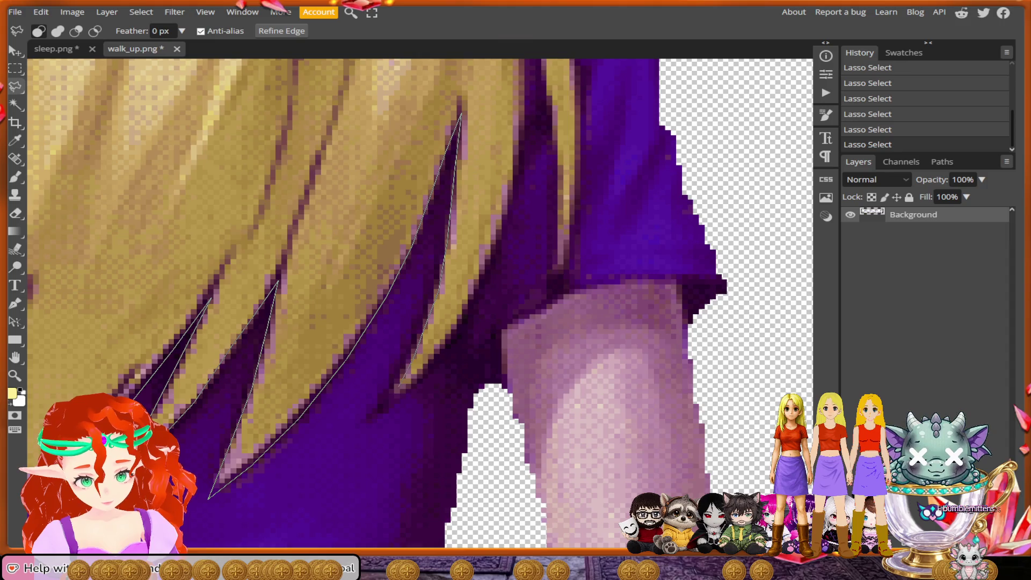
mouse_move(391, 393)
mouse_down()
mouse_move(362, 424)
mouse_move(446, 355)
mouse_move(517, 203)
mouse_move(537, 135)
mouse_move(491, 247)
mouse_move(482, 135)
mouse_up()
Step: Trace the last strand to its tip and up the right edge, closing the loop at the hair's top
drag(482, 100, 514, 220)
mouse_move(530, 276)
mouse_down()
mouse_move(518, 287)
mouse_move(523, 376)
mouse_move(536, 315)
mouse_up()
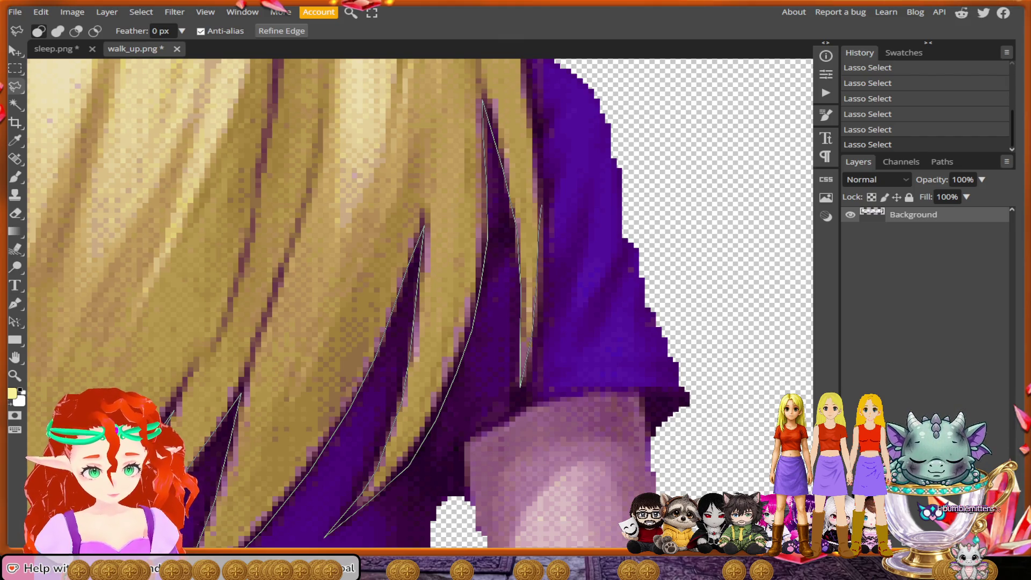
drag(536, 314, 559, 132)
scroll(558, 132, up, 3)
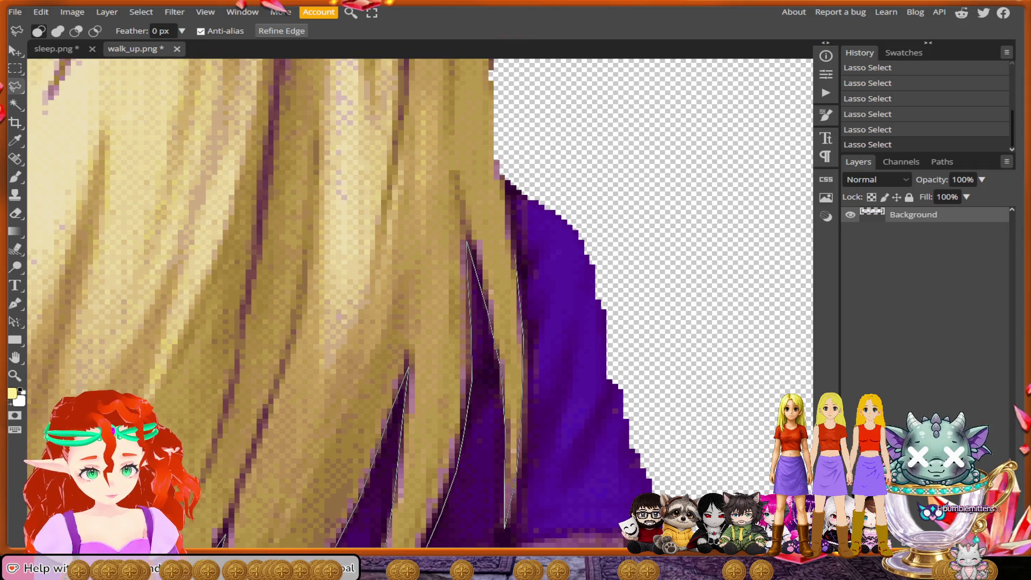
scroll(502, 161, up, 5)
mouse_move(497, 148)
mouse_down()
mouse_move(513, 223)
mouse_move(522, 187)
mouse_up()
alt+scroll(602, 274, down, 6)
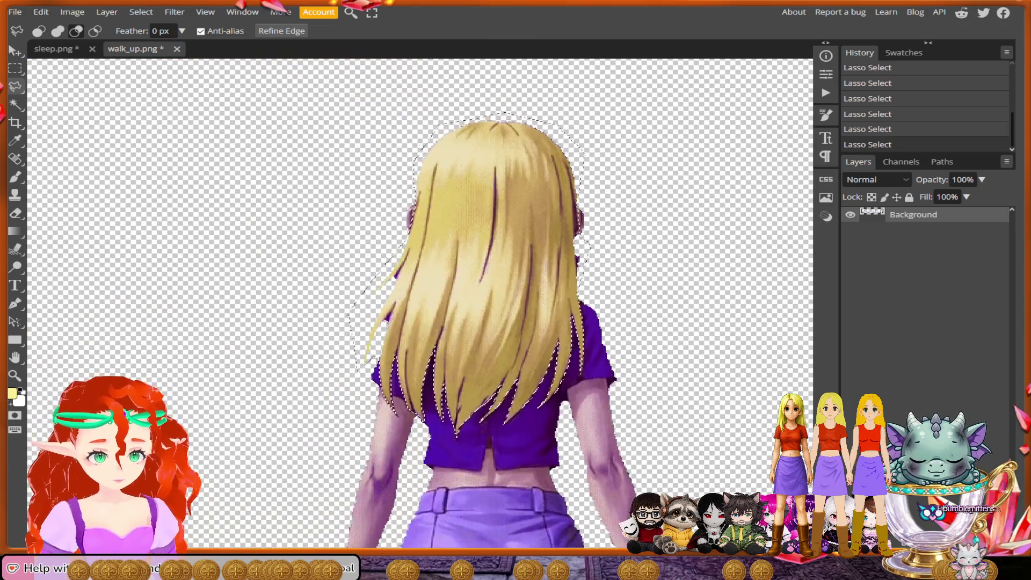
alt+scroll(419, 322, down, 5)
alt+scroll(419, 376, down, 5)
scroll(418, 376, right, 5)
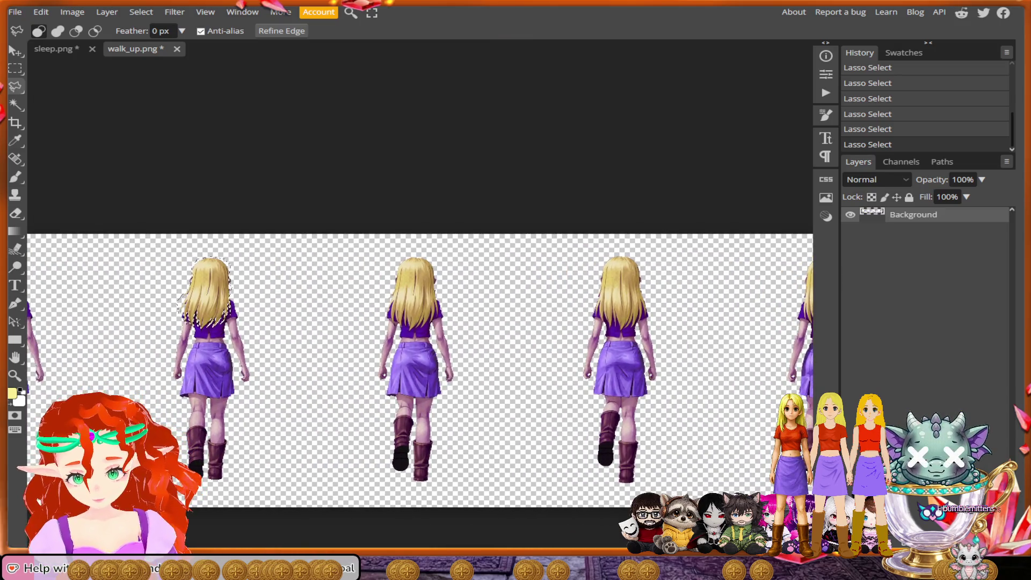
scroll(376, 290, up, 5)
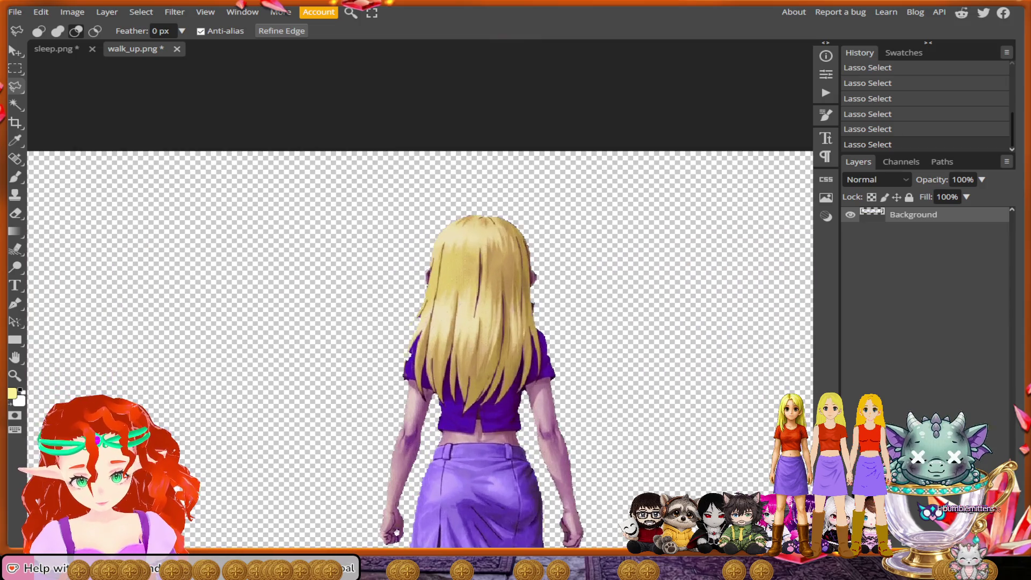
scroll(473, 274, up, 5)
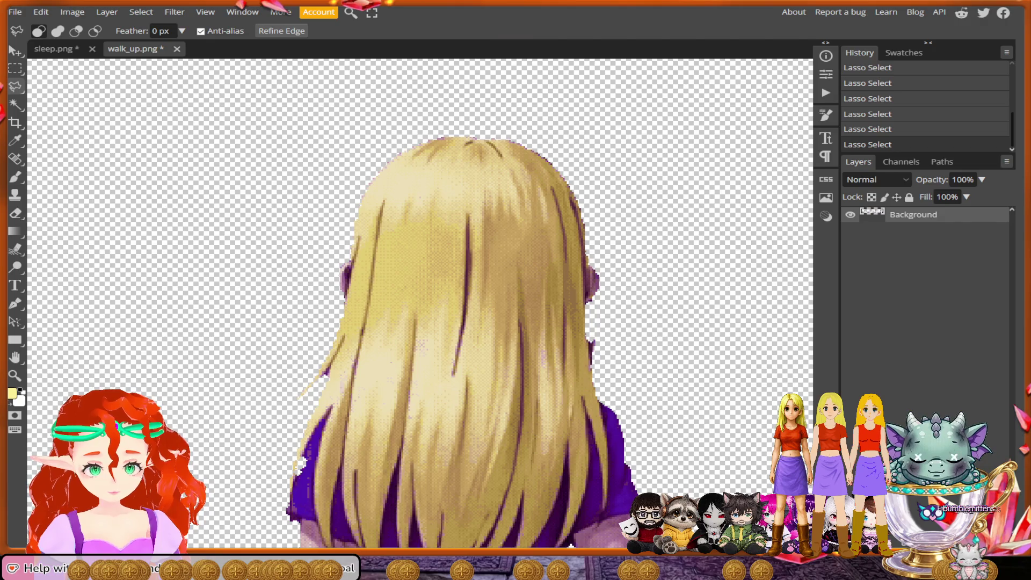
scroll(596, 292, up, 3)
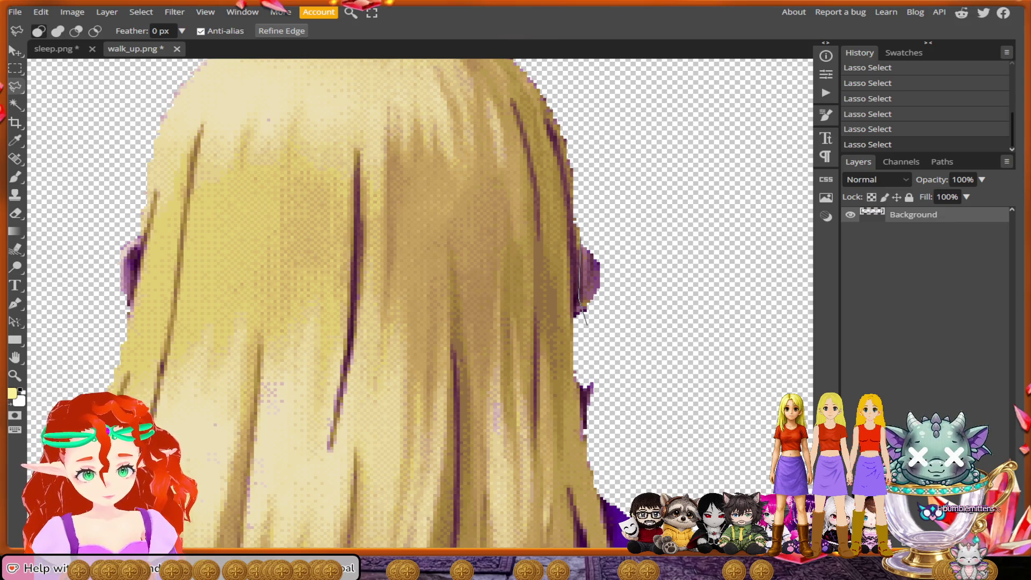
Step: Place corner points around the crown and top of this figure's hair
drag(590, 113, 689, 290)
click(691, 291)
click(561, 172)
click(328, 175)
click(259, 279)
click(235, 357)
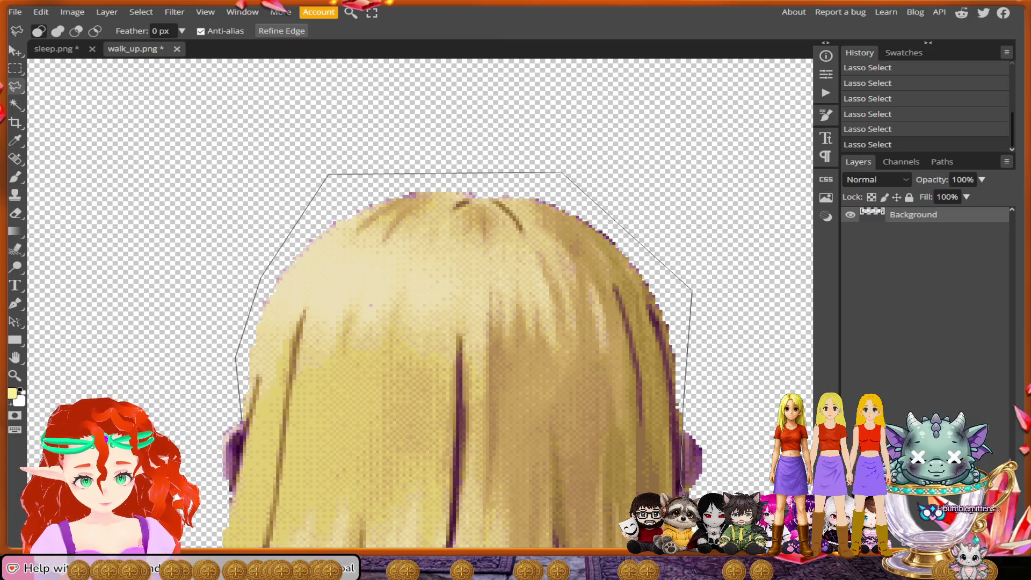
click(242, 422)
Step: Extend the outline down the hair's left edge toward the strand tips over the shirt
drag(242, 422, 258, 210)
click(244, 288)
click(153, 434)
scroll(153, 435, down, 2)
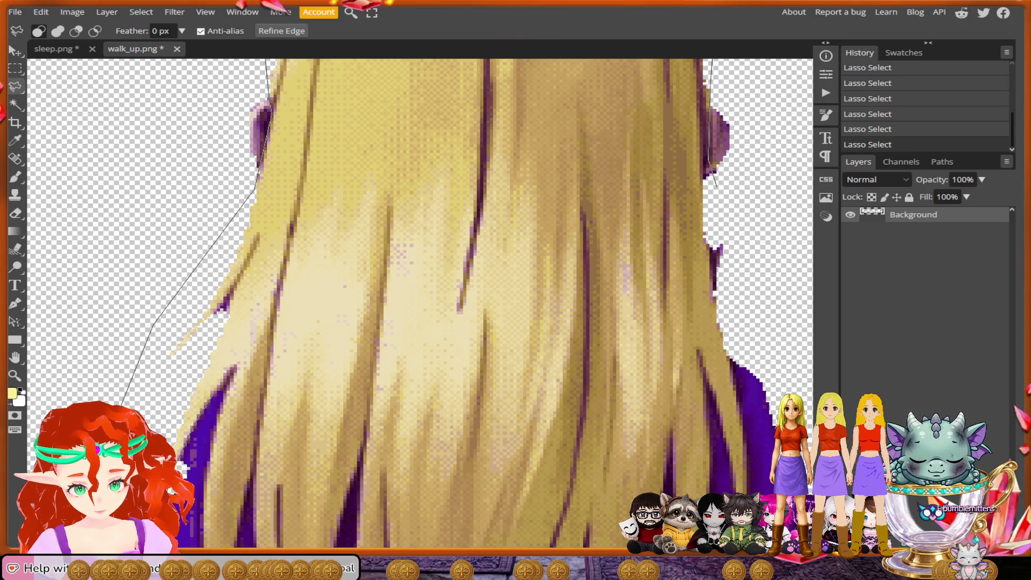
scroll(215, 424, down, 2)
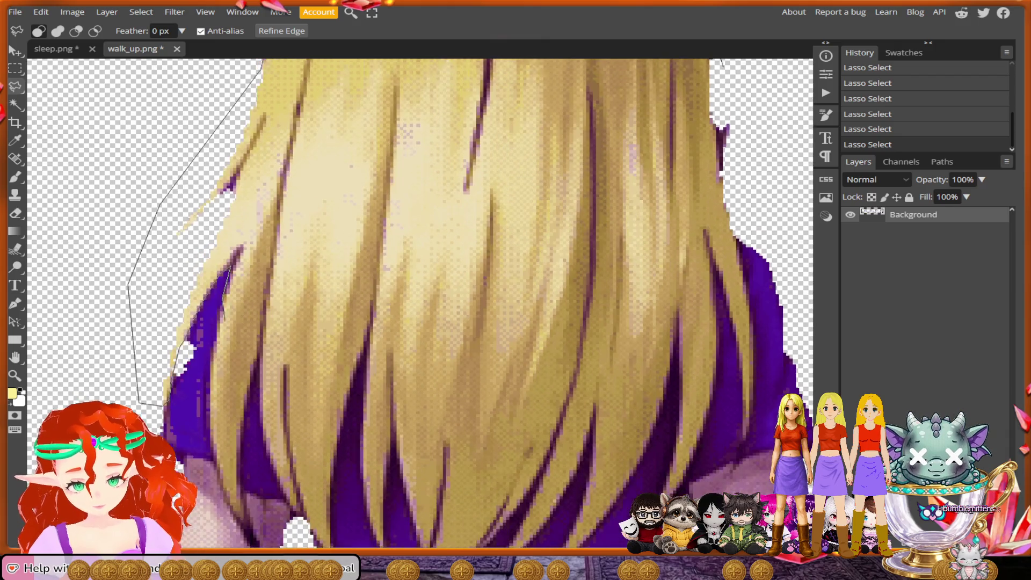
scroll(215, 424, up, 4)
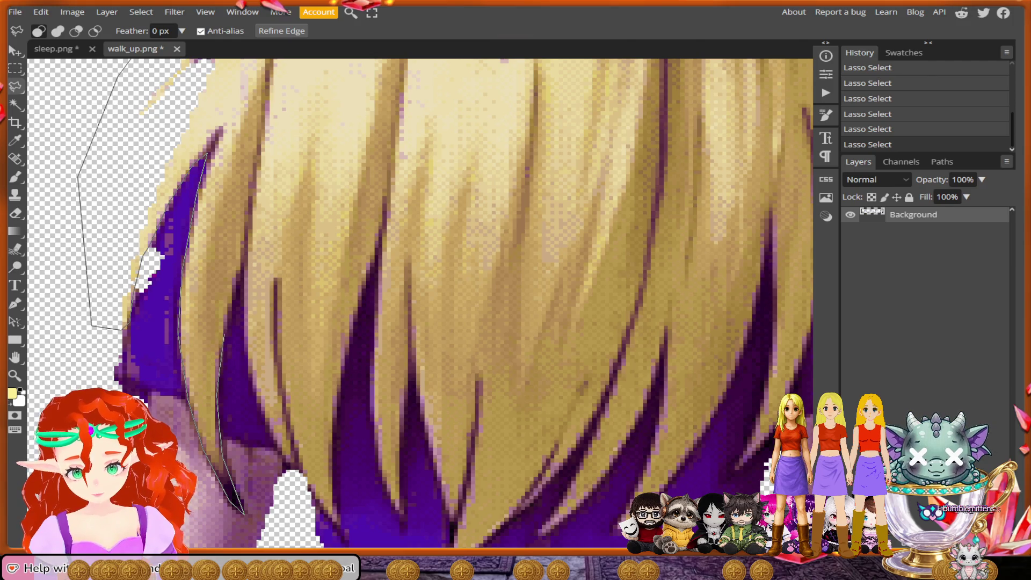
mouse_move(242, 275)
mouse_down()
mouse_move(256, 398)
mouse_move(282, 456)
mouse_move(347, 537)
mouse_move(336, 400)
mouse_move(379, 237)
mouse_move(373, 419)
mouse_move(405, 507)
mouse_move(412, 359)
mouse_move(435, 459)
mouse_move(346, 371)
mouse_move(335, 427)
mouse_move(374, 386)
mouse_up()
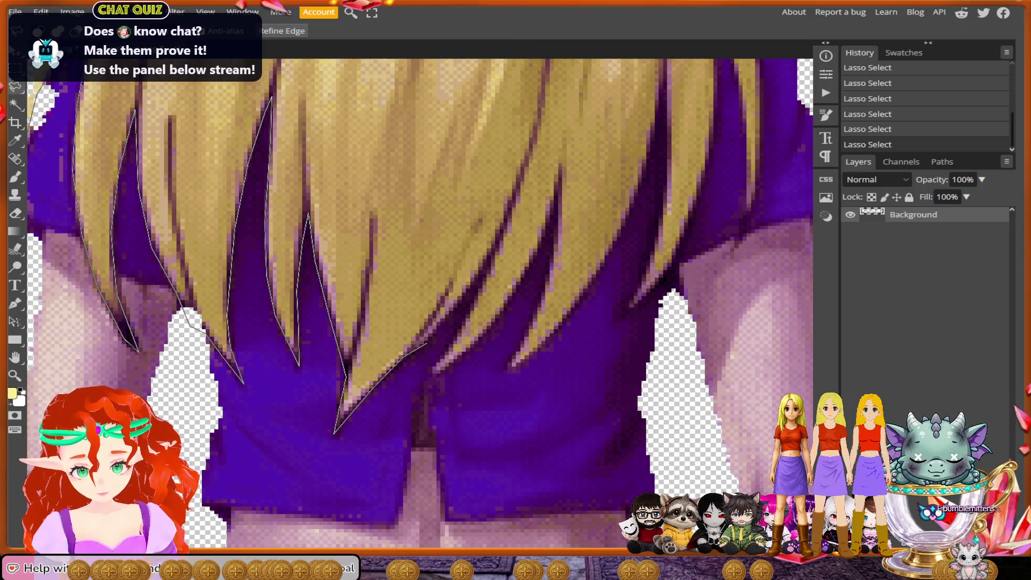
Step: Trace the outline across the jagged strand tips over the purple shirt
mouse_move(452, 318)
mouse_down()
mouse_move(497, 249)
mouse_move(457, 332)
mouse_up()
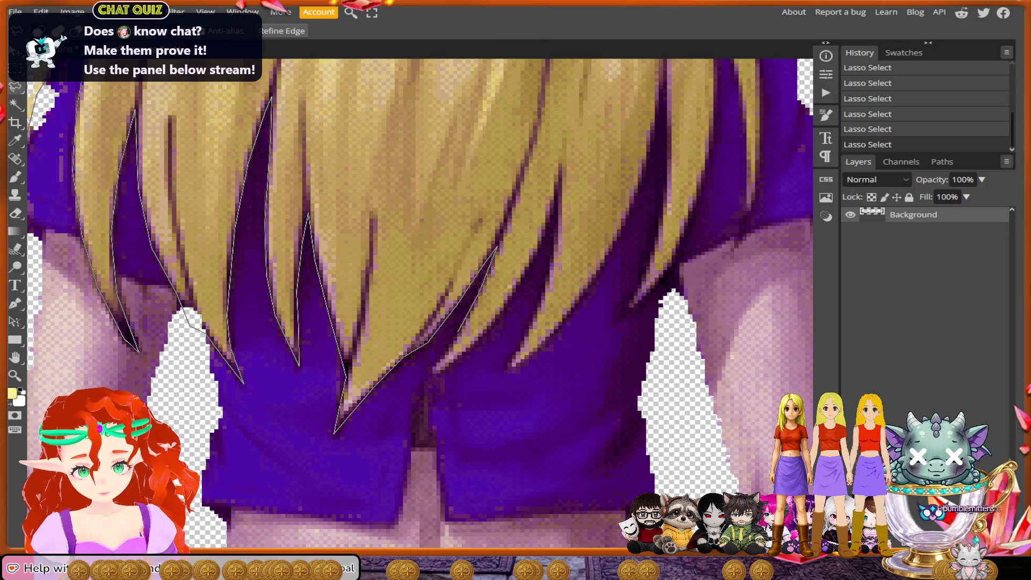
mouse_move(432, 369)
mouse_down()
mouse_move(425, 379)
mouse_move(505, 306)
mouse_move(561, 183)
mouse_move(557, 242)
mouse_up()
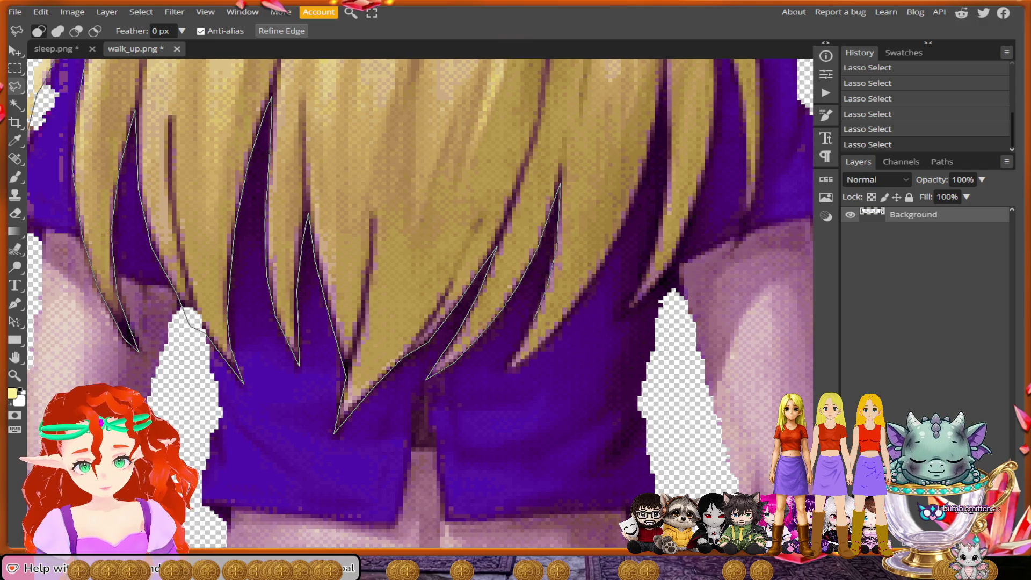
mouse_move(502, 376)
mouse_down()
mouse_move(572, 311)
mouse_move(564, 328)
mouse_move(565, 302)
mouse_up()
scroll(569, 317, up, 3)
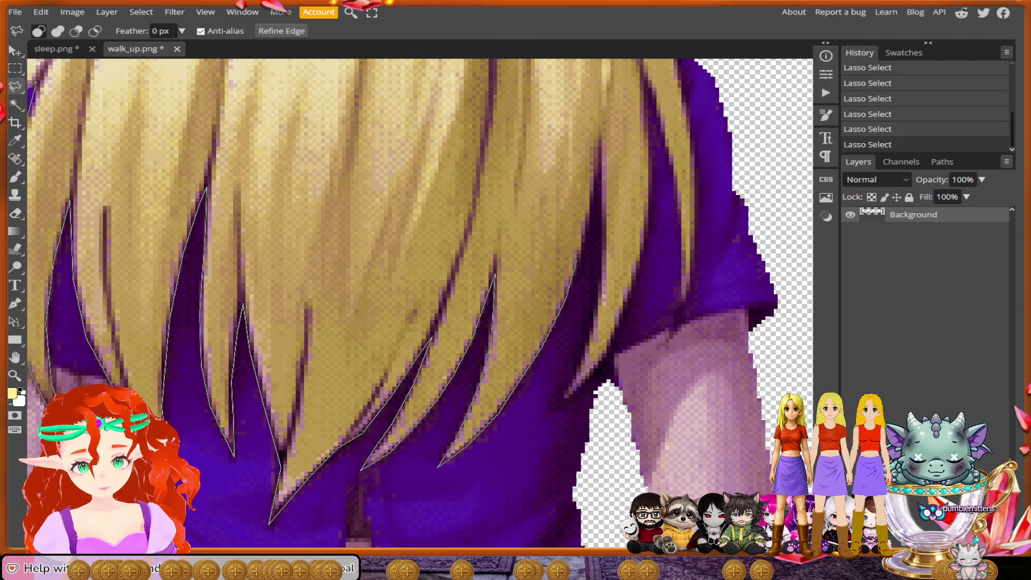
mouse_move(589, 207)
mouse_down()
mouse_move(599, 152)
mouse_move(601, 291)
mouse_up()
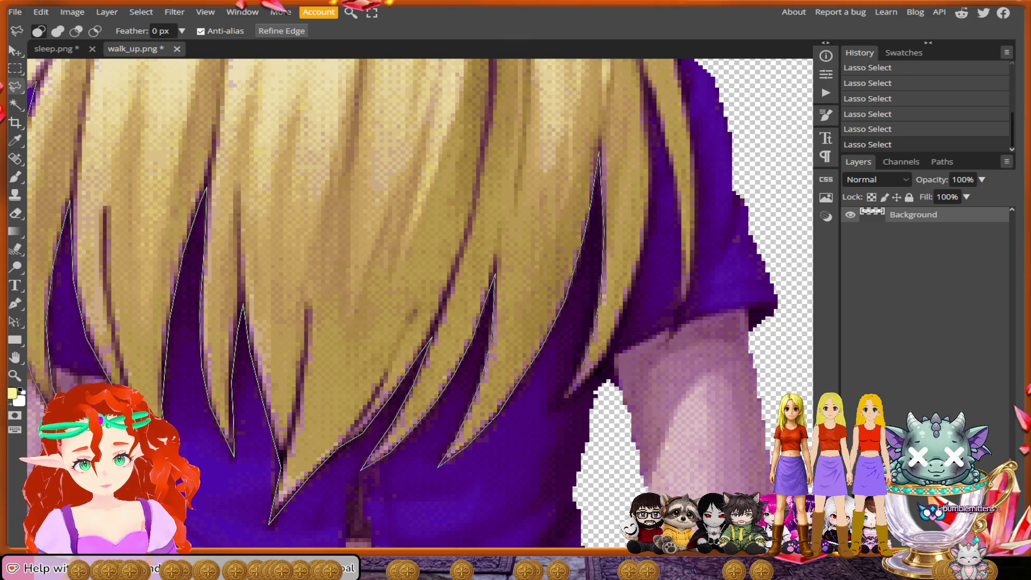
Step: Carry the outline along the lower edge and up the hair's right side, then switch to Add mode
mouse_move(559, 407)
mouse_down()
mouse_move(585, 384)
mouse_move(626, 314)
mouse_move(650, 208)
mouse_move(593, 196)
mouse_move(633, 408)
mouse_move(622, 457)
mouse_up()
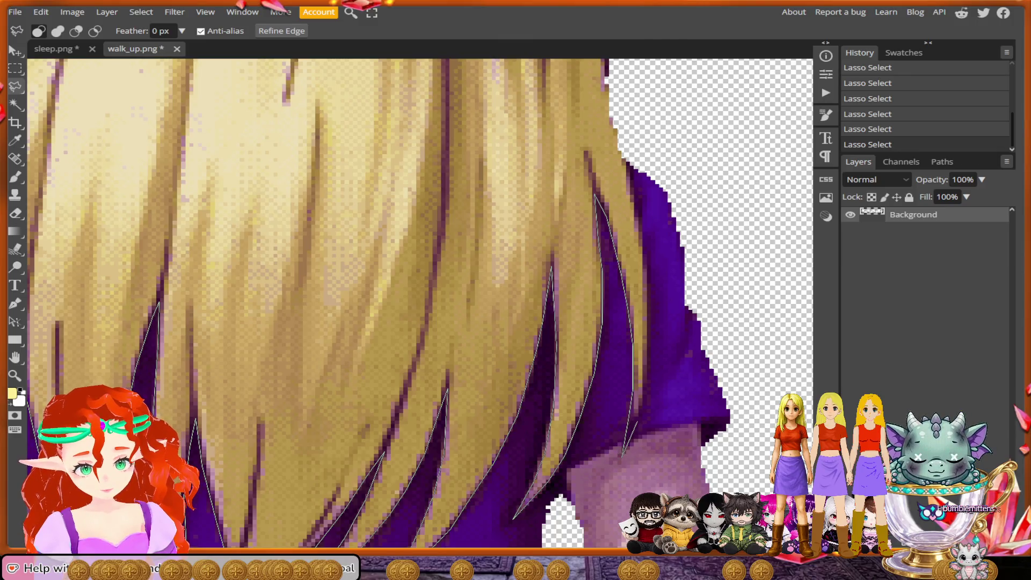
drag(649, 369, 647, 339)
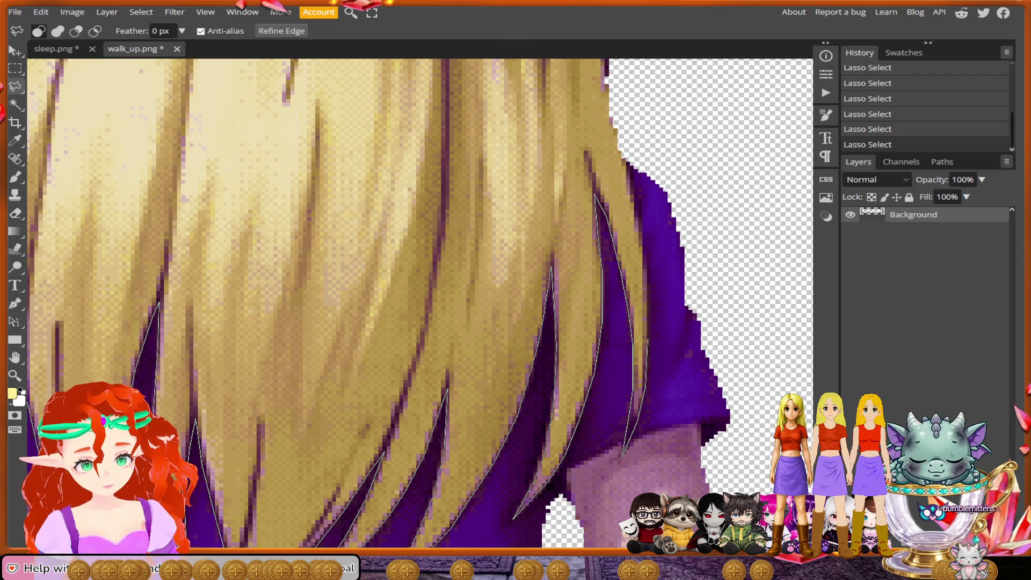
drag(637, 221, 629, 193)
scroll(621, 146, up, 3)
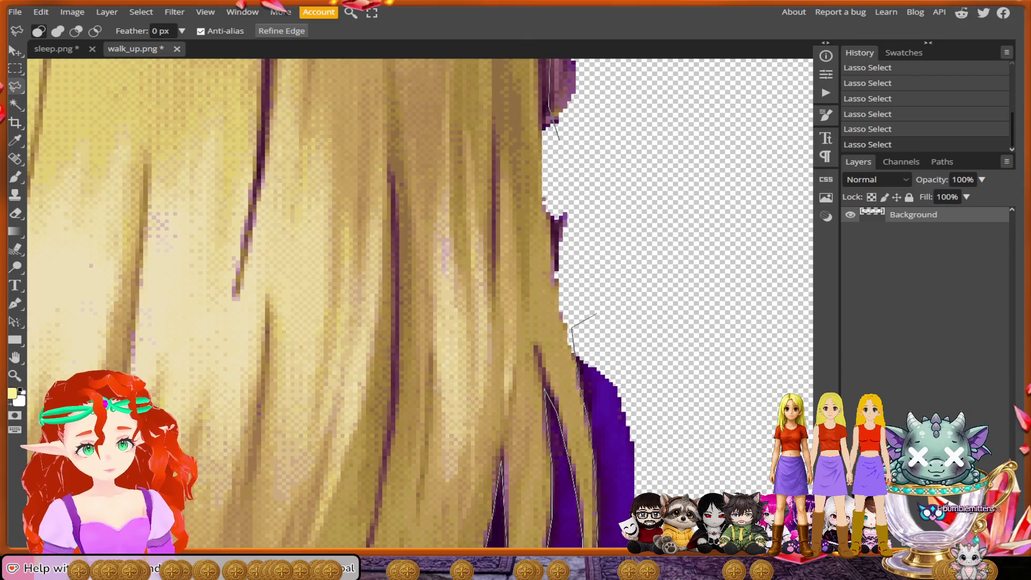
key(shift)
Step: Zoom out, pan across, and zoom in on the next back-view sprite's hair
scroll(644, 322, down, 6)
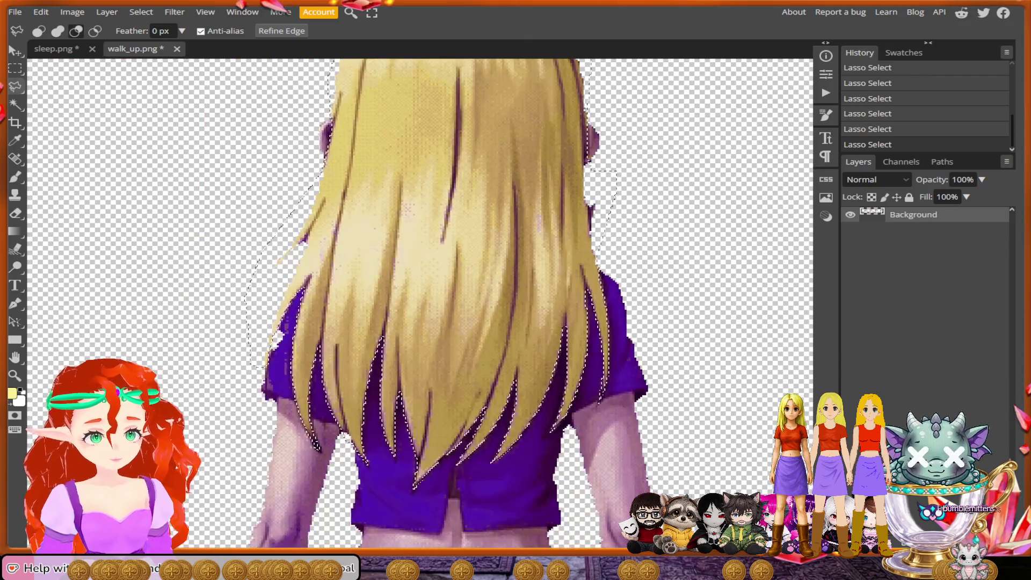
scroll(419, 376, right, 10)
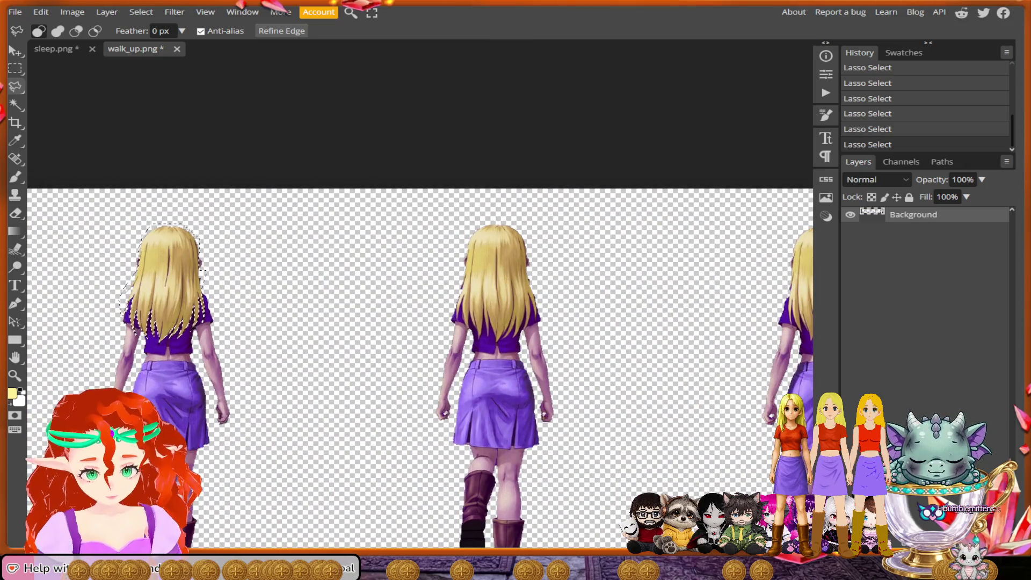
scroll(483, 322, up, 5)
scroll(499, 298, up, 4)
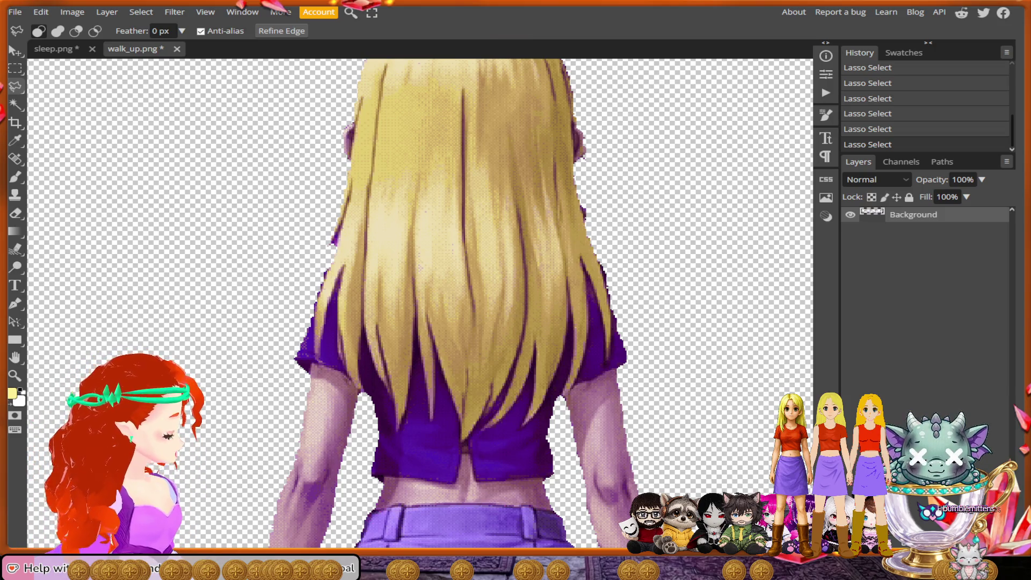
scroll(483, 301, up, 3)
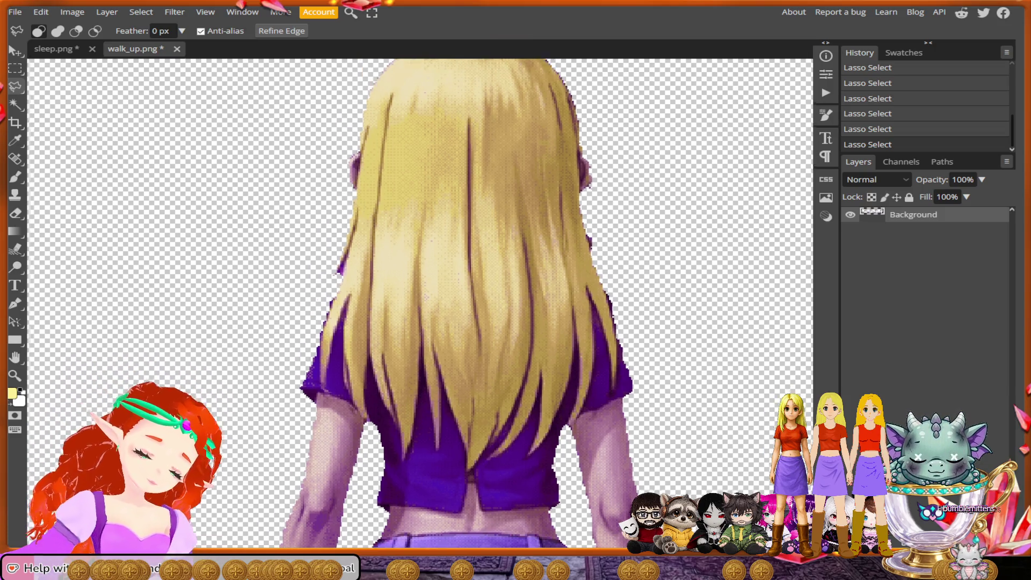
scroll(602, 179, up, 4)
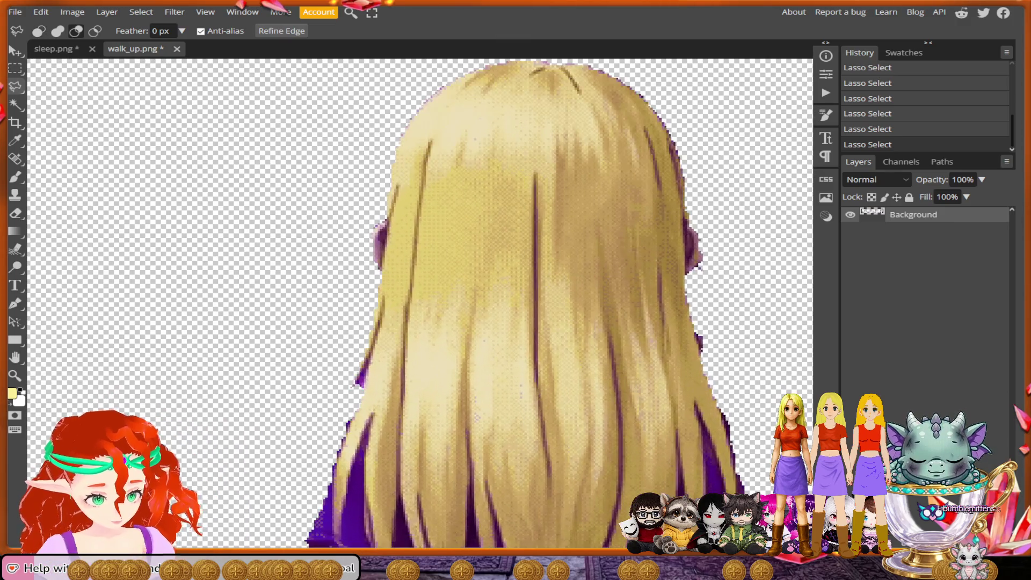
Step: Add the next figure's hair outline, from its top down the left side to the strand tips
mouse_move(690, 280)
mouse_down()
mouse_move(697, 88)
mouse_move(606, 166)
mouse_move(596, 128)
mouse_move(403, 137)
mouse_move(310, 219)
mouse_move(291, 312)
mouse_move(292, 380)
mouse_up()
scroll(697, 89, up, 3)
mouse_move(281, 443)
mouse_down()
mouse_move(279, 457)
mouse_move(271, 311)
mouse_move(220, 413)
mouse_move(279, 323)
mouse_move(279, 288)
mouse_move(293, 300)
mouse_move(277, 346)
mouse_up()
scroll(220, 412, down, 2)
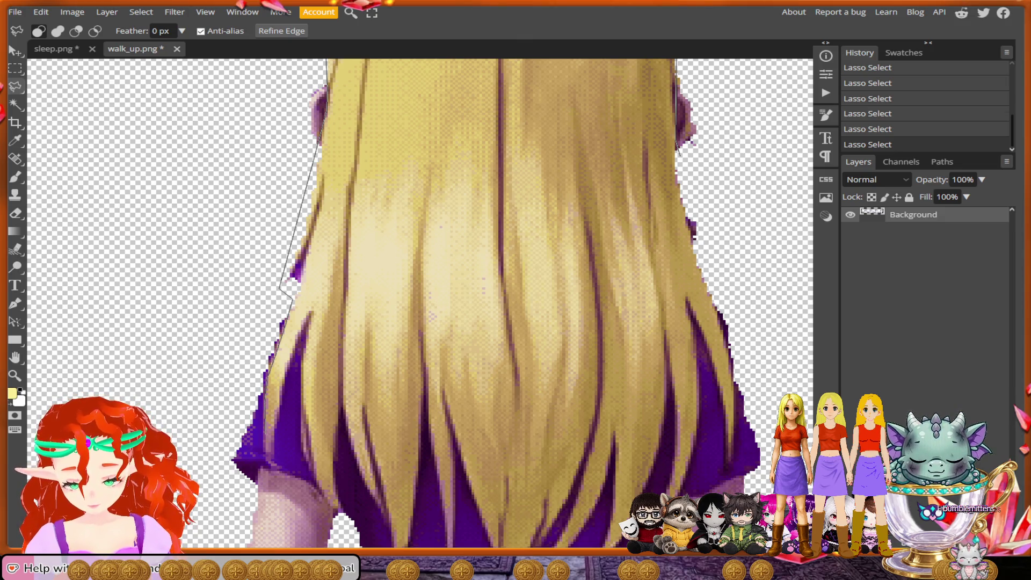
drag(263, 451, 271, 466)
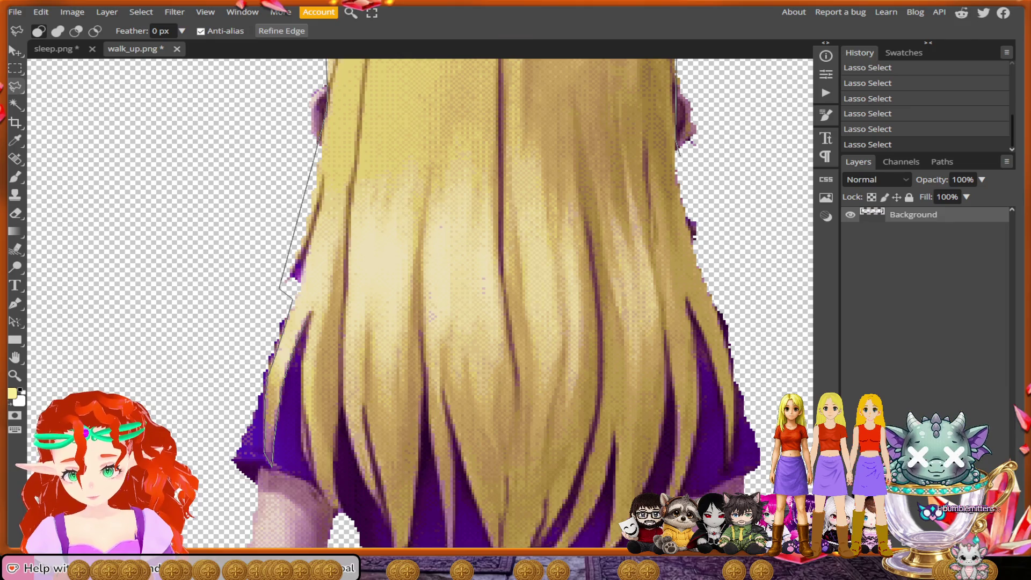
mouse_move(307, 322)
mouse_down()
mouse_move(299, 410)
mouse_move(308, 469)
mouse_up()
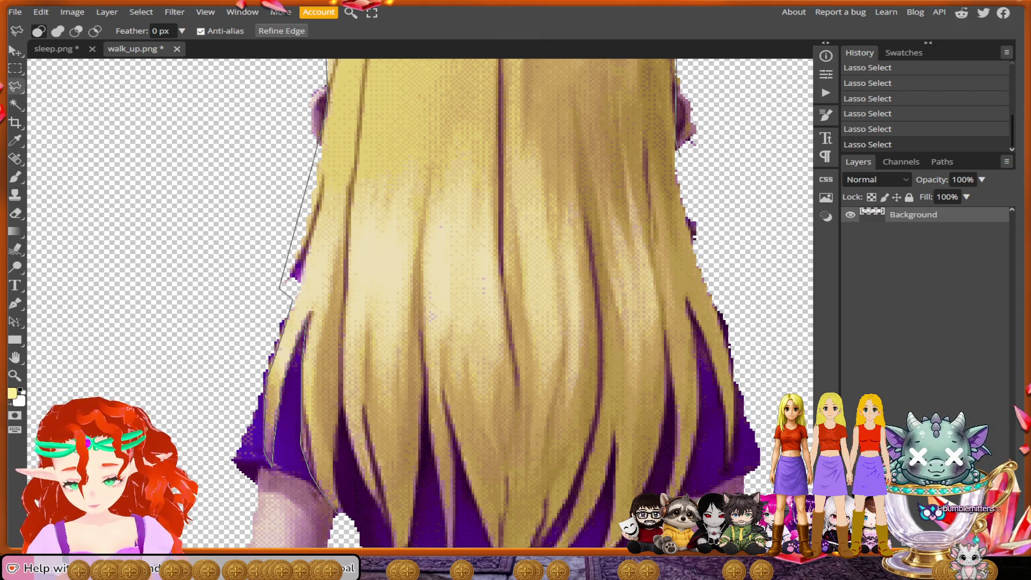
mouse_move(338, 480)
mouse_down()
mouse_move(342, 417)
mouse_move(388, 526)
mouse_up()
scroll(388, 526, down, 3)
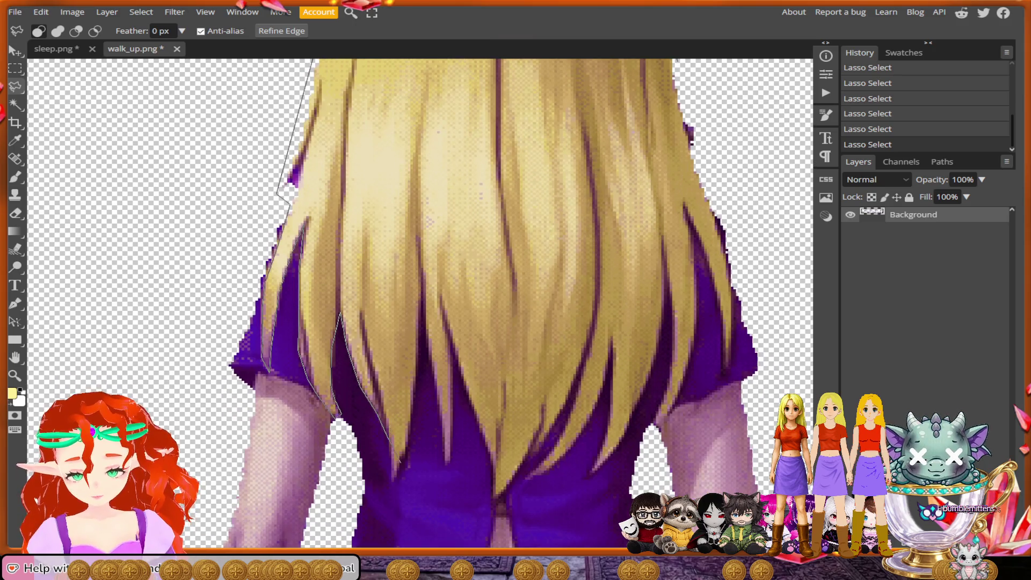
drag(394, 486, 409, 444)
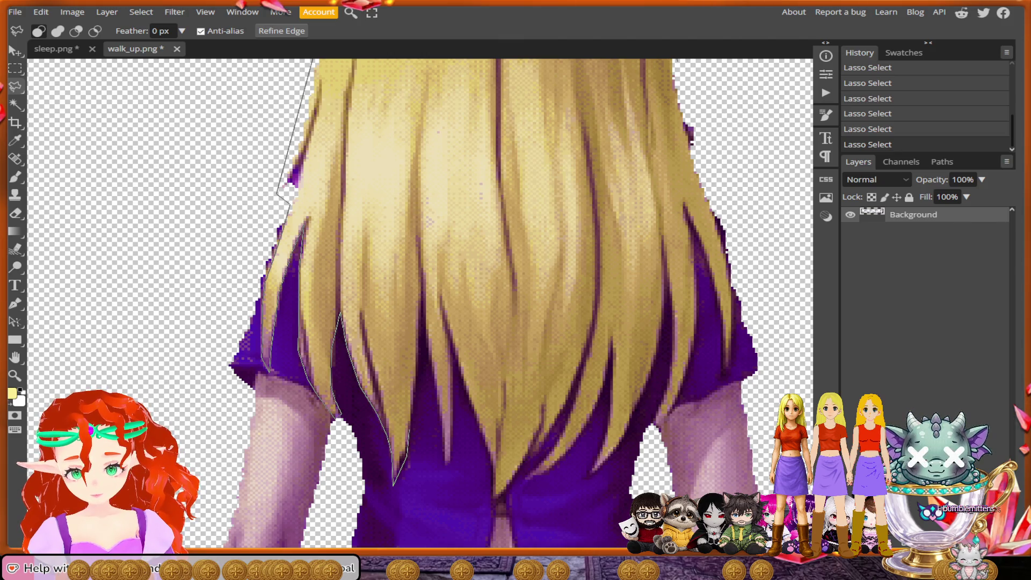
Step: Trace the lasso around the remaining strand tips and up the hair's right edge to close it
mouse_move(417, 402)
mouse_down()
mouse_move(423, 307)
mouse_move(446, 468)
mouse_move(457, 337)
mouse_up()
drag(467, 403, 494, 503)
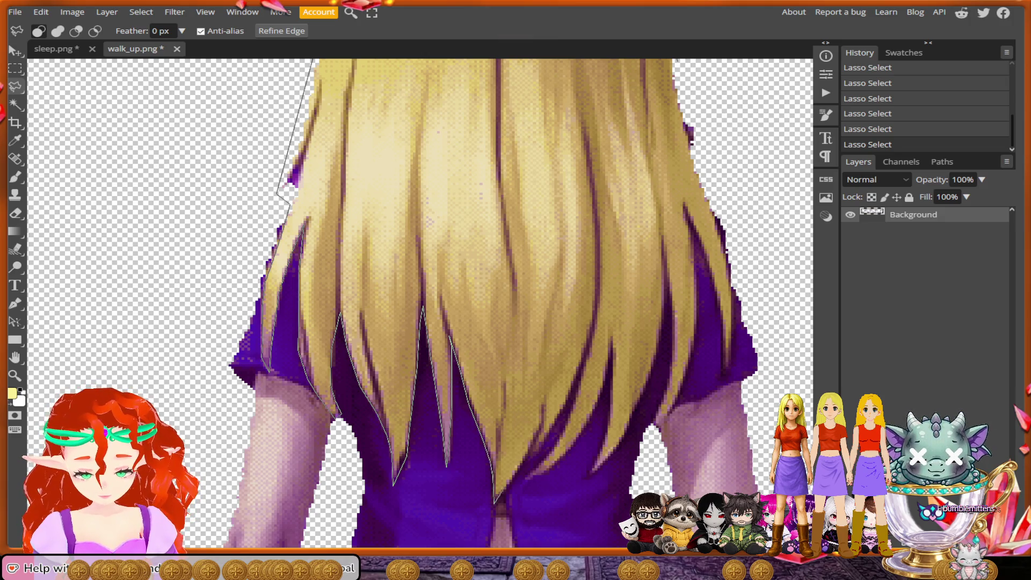
mouse_move(493, 503)
mouse_down()
mouse_move(545, 442)
mouse_move(581, 372)
mouse_up()
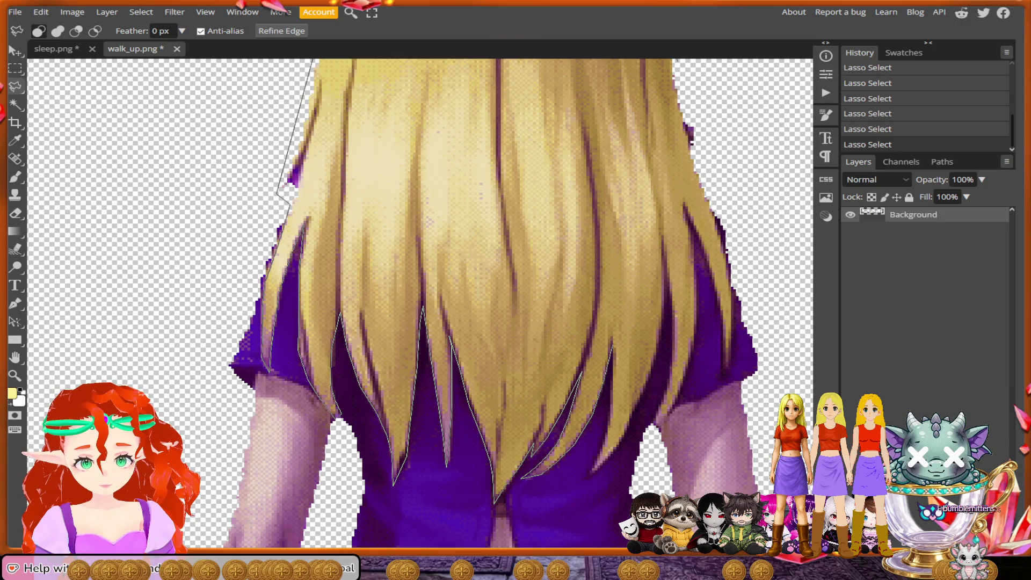
mouse_move(606, 416)
mouse_down()
mouse_move(587, 476)
mouse_move(625, 434)
mouse_move(644, 390)
mouse_up()
drag(656, 352, 667, 264)
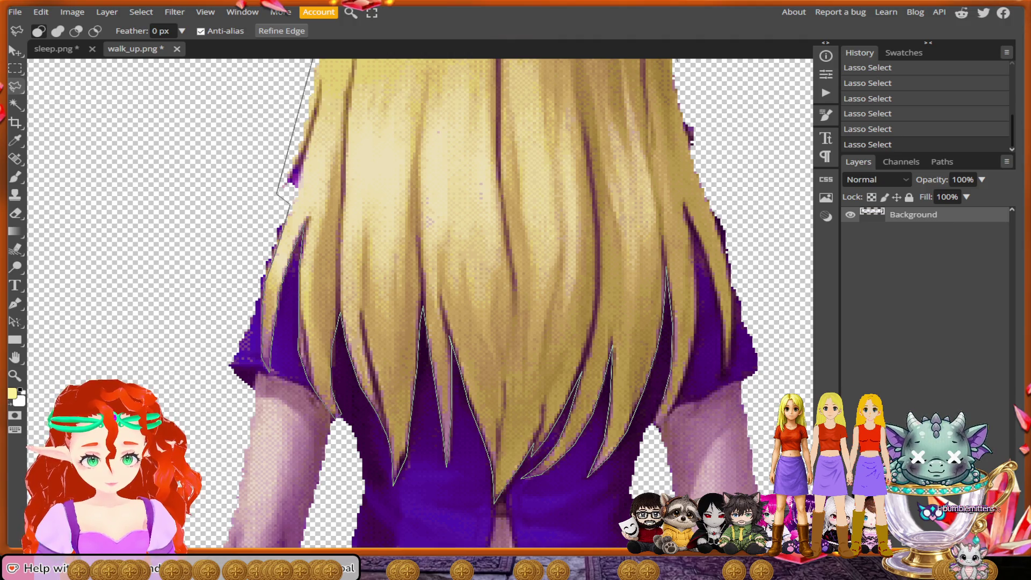
drag(652, 427, 684, 370)
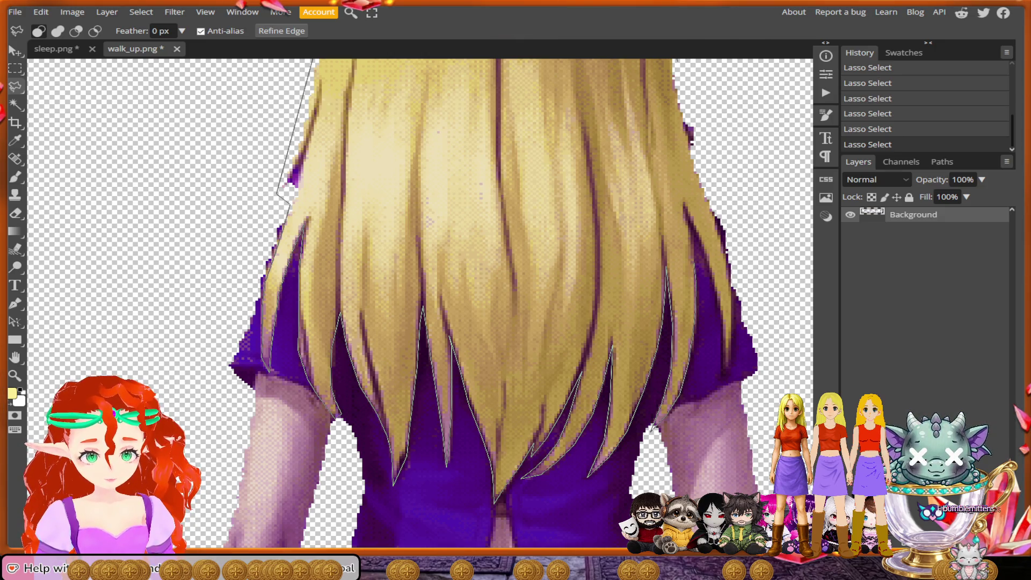
drag(667, 268, 685, 206)
mouse_move(718, 301)
mouse_down()
mouse_move(725, 386)
mouse_move(728, 352)
mouse_up()
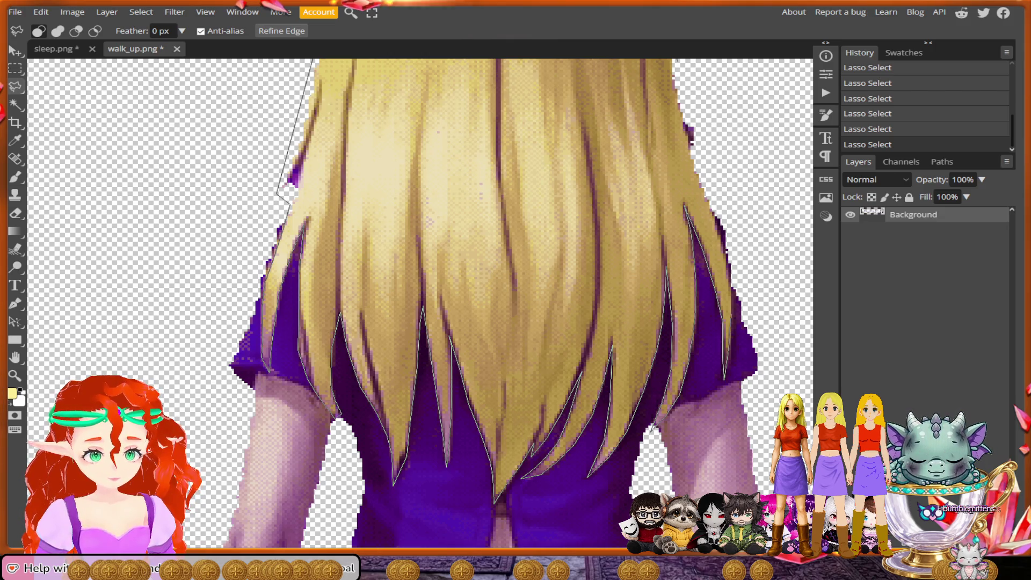
mouse_move(732, 271)
mouse_down()
mouse_move(743, 204)
mouse_move(730, 268)
mouse_move(719, 161)
mouse_move(666, 152)
mouse_up()
scroll(717, 207, up, 2)
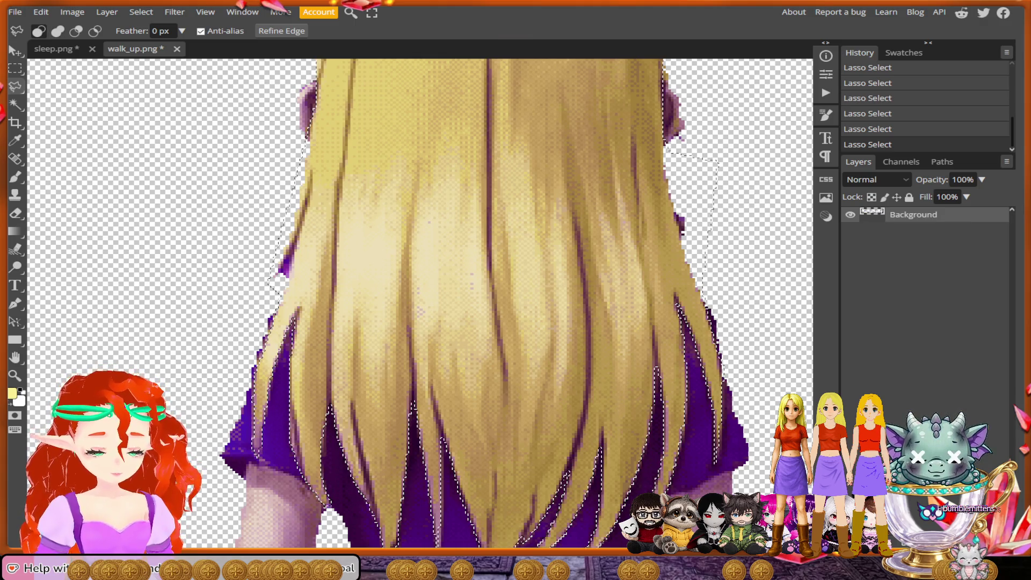
scroll(695, 289, down, 2)
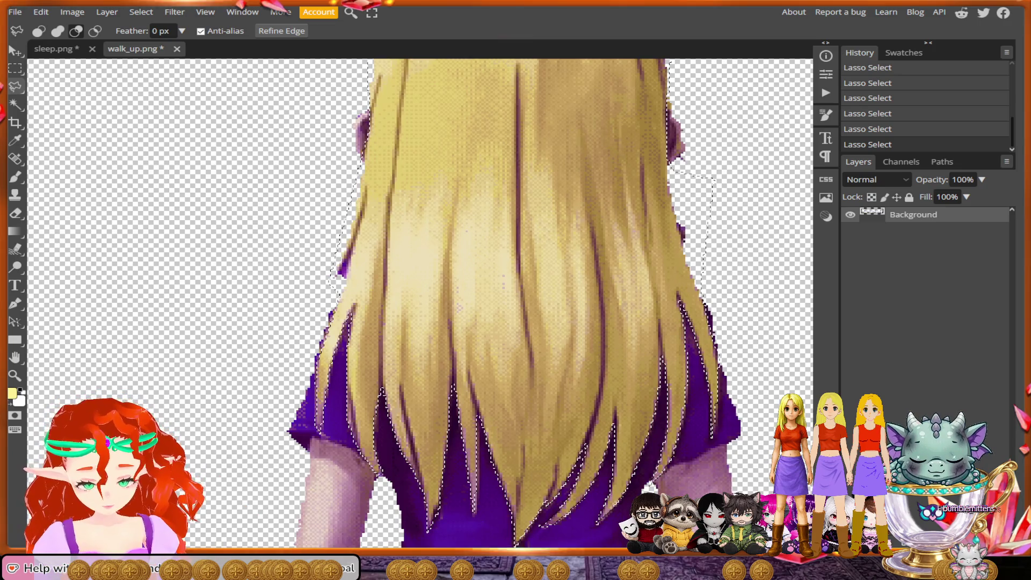
scroll(420, 304, down, 3)
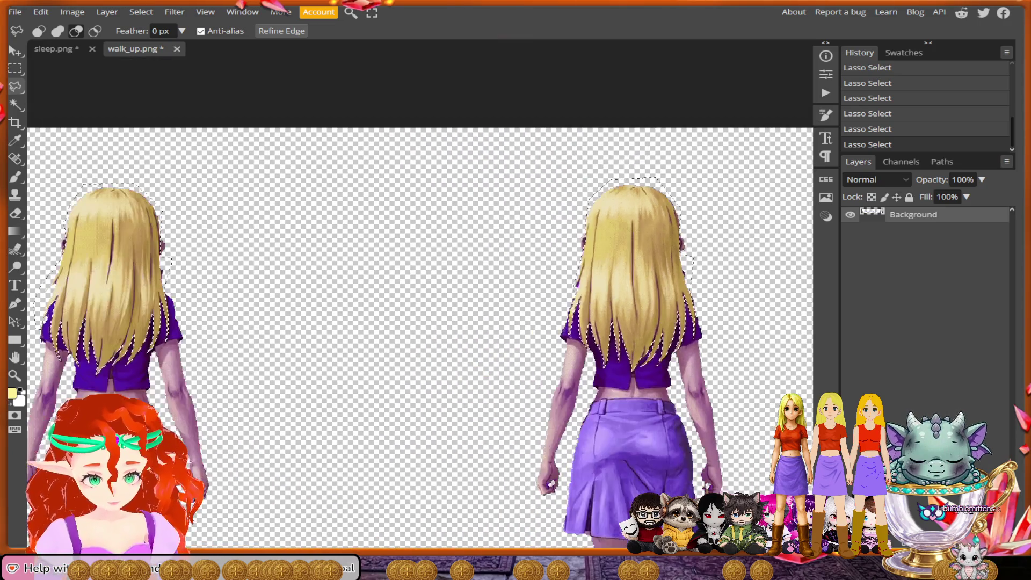
scroll(420, 333, down, 3)
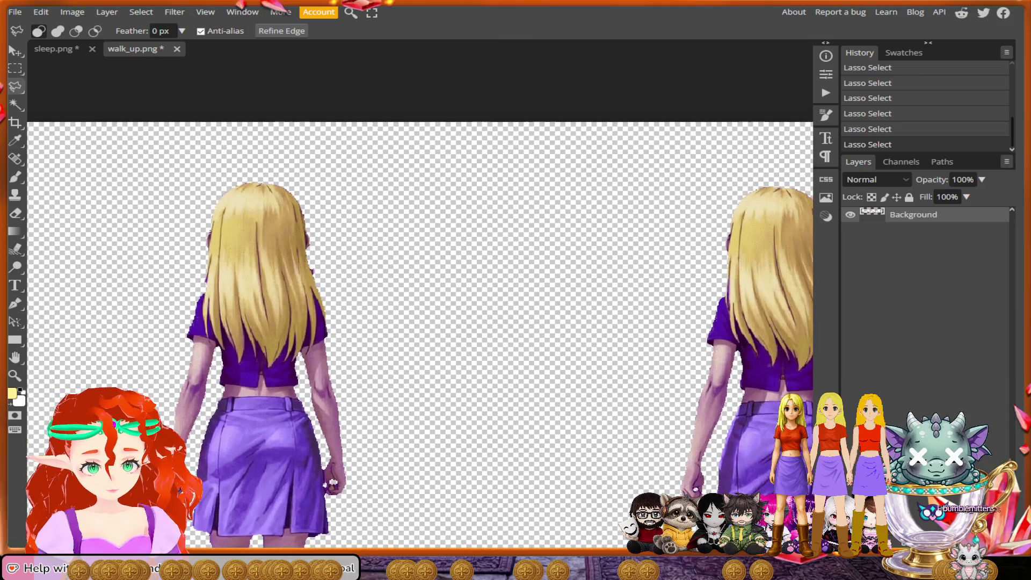
scroll(277, 344, up, 4)
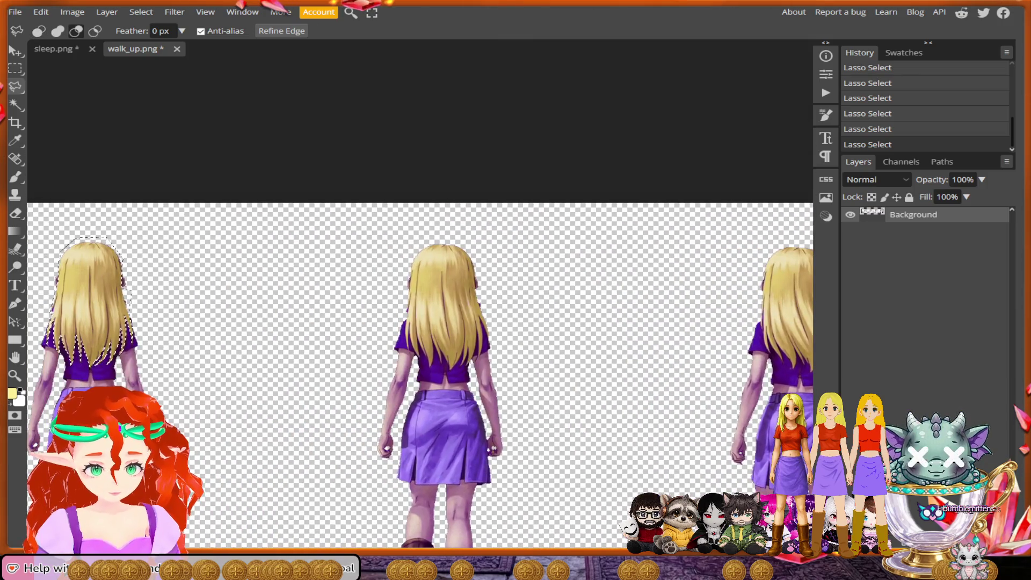
scroll(225, 231, up, 3)
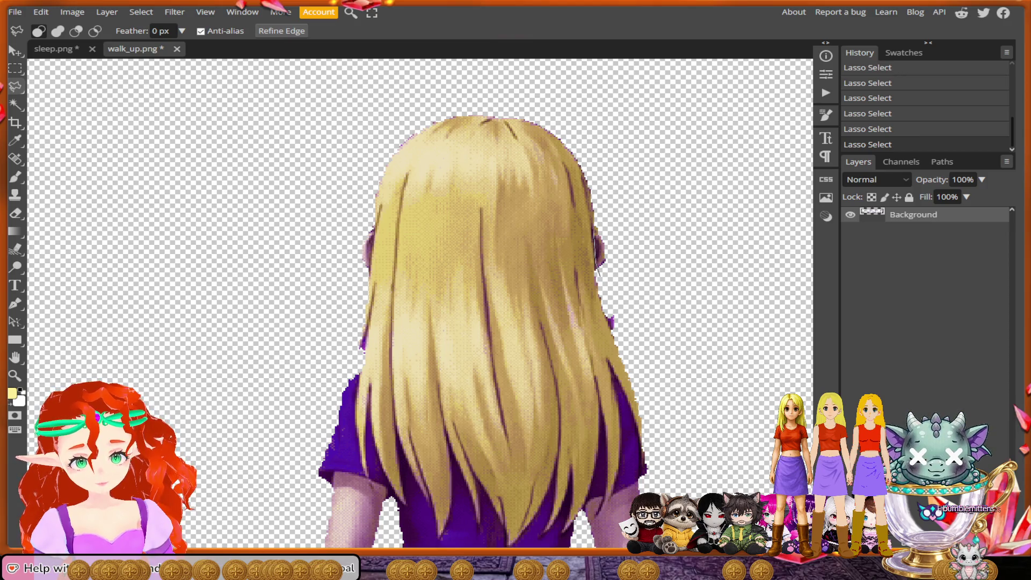
Step: Lasso around the next figure's hair top, down its edge and up its right side, closing the loop
mouse_move(592, 216)
mouse_down()
mouse_move(597, 132)
mouse_move(470, 90)
mouse_move(383, 159)
mouse_move(371, 186)
mouse_move(368, 286)
mouse_move(344, 358)
mouse_move(360, 373)
mouse_move(357, 392)
mouse_up()
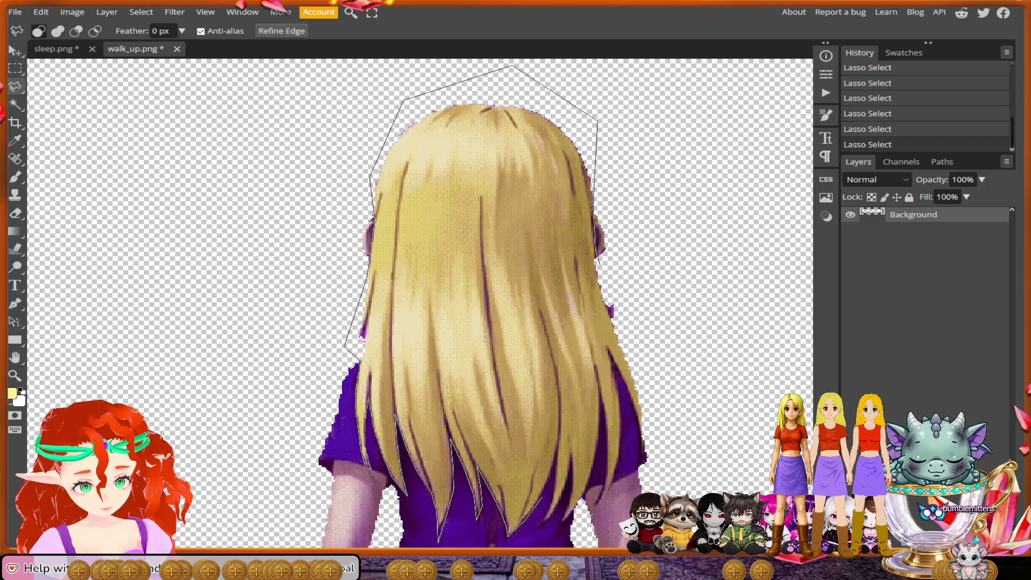
mouse_move(556, 463)
mouse_down()
mouse_move(544, 525)
mouse_move(570, 459)
mouse_move(567, 515)
mouse_up()
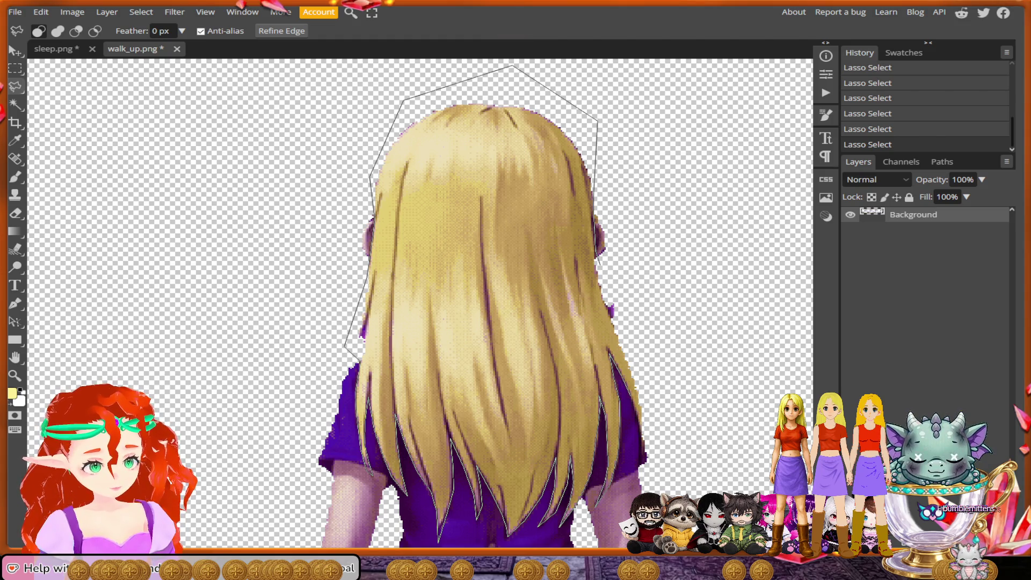
click(642, 439)
click(680, 334)
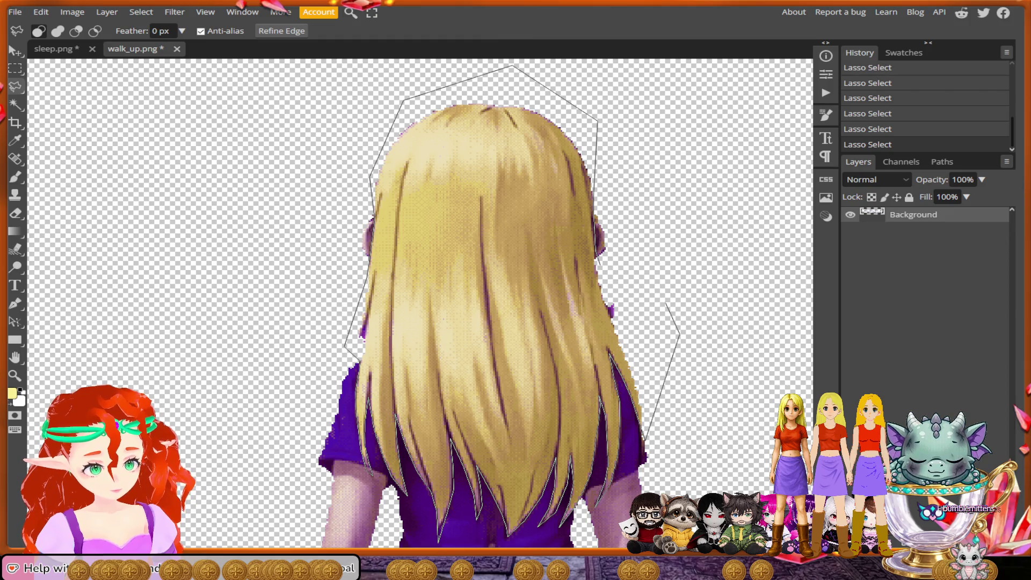
double_click(628, 278)
scroll(617, 380, down, 1)
scroll(480, 358, down, 3)
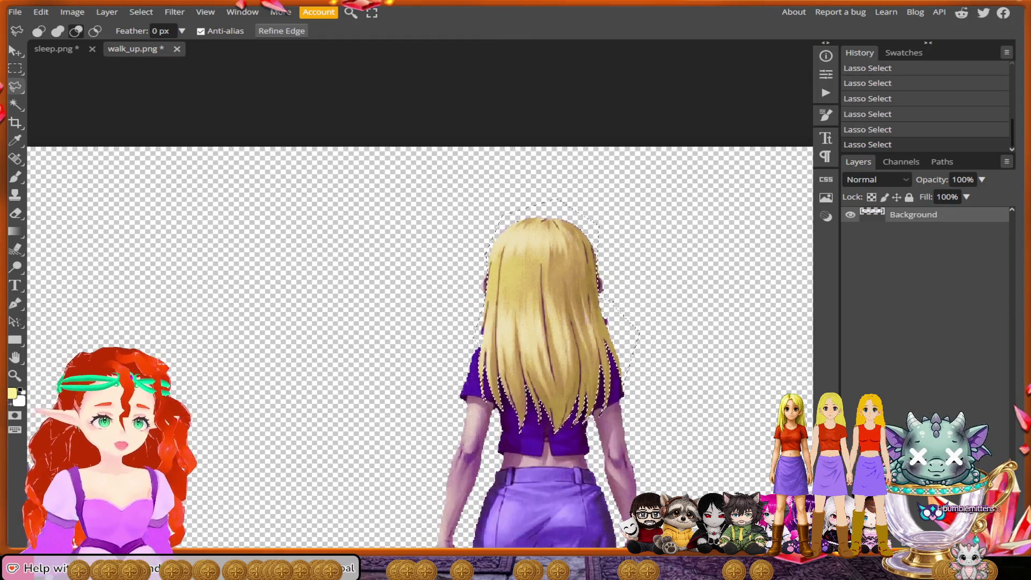
scroll(467, 340, up, 5)
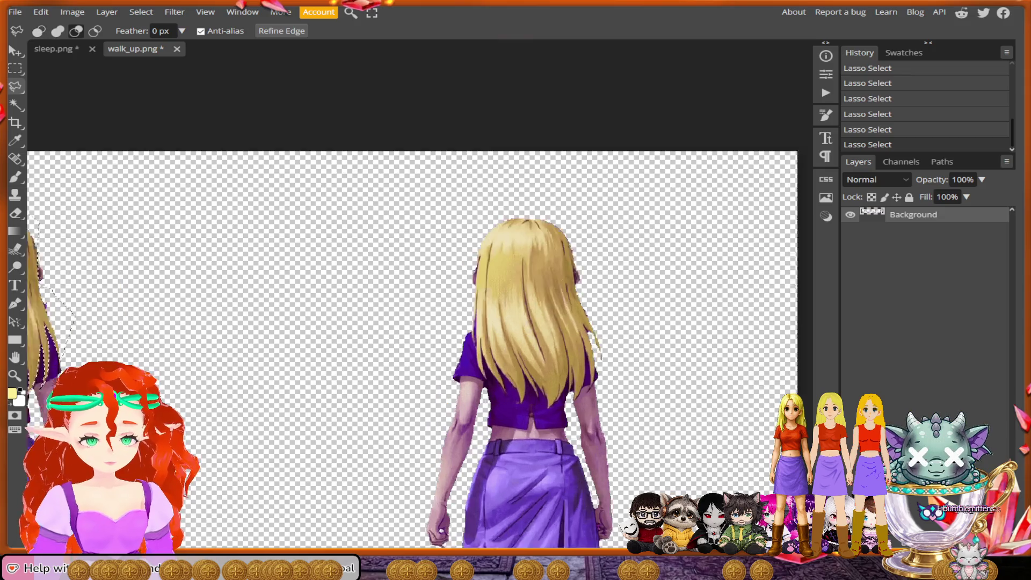
scroll(419, 303, right, 2)
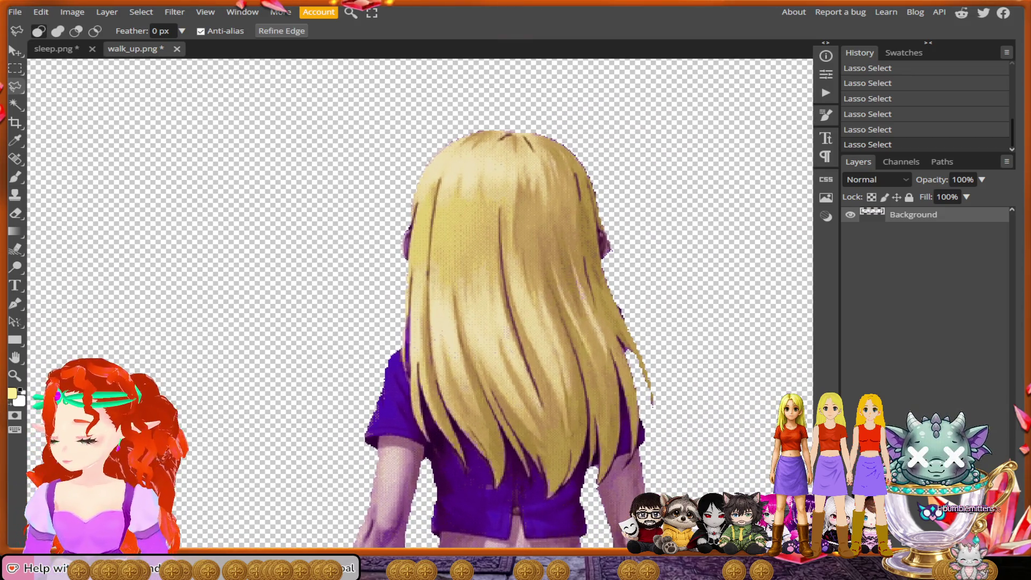
scroll(569, 290, up, 1)
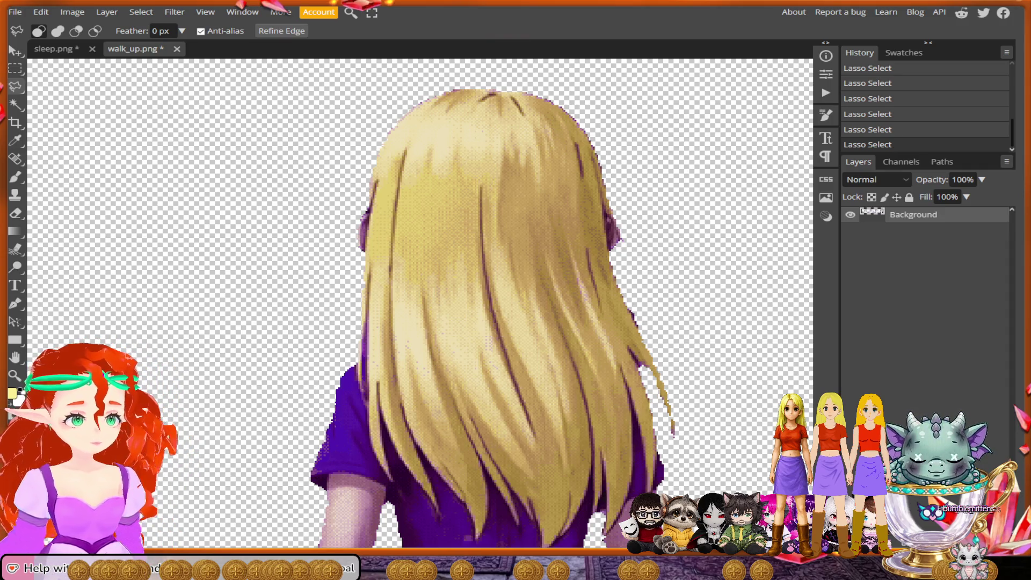
scroll(618, 242, up, 2)
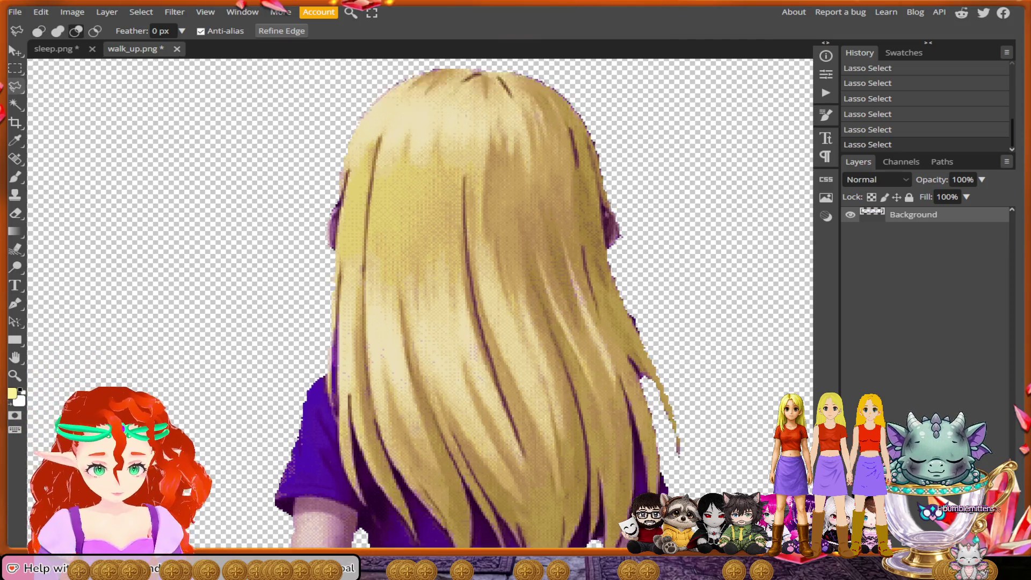
scroll(617, 247, up, 1)
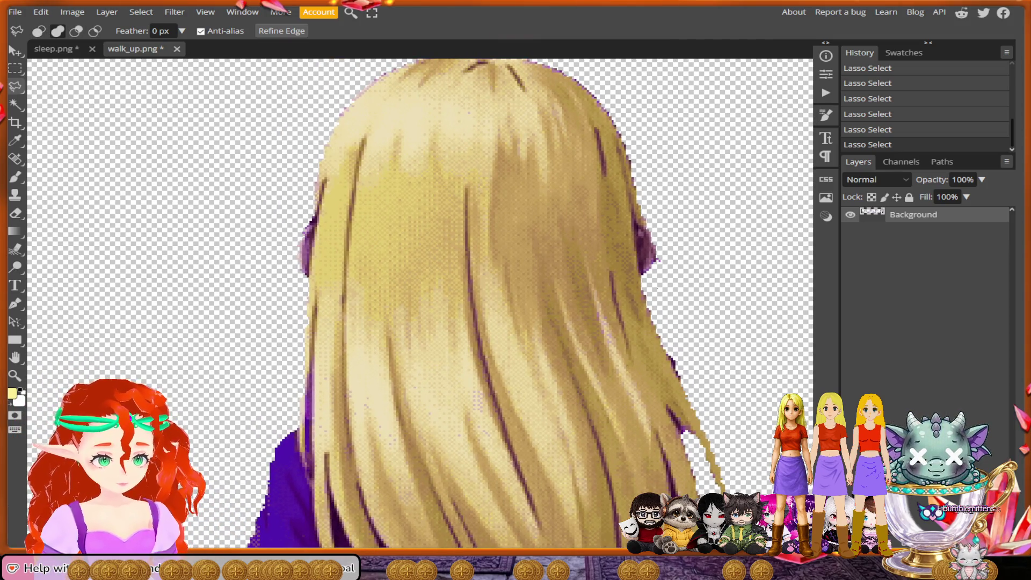
mouse_move(641, 272)
mouse_down()
mouse_move(634, 224)
mouse_move(669, 229)
mouse_move(663, 107)
mouse_move(647, 166)
mouse_move(425, 126)
mouse_move(352, 192)
mouse_move(335, 294)
mouse_move(360, 488)
mouse_move(346, 429)
mouse_move(366, 462)
mouse_move(349, 370)
mouse_up()
Step: Trace the lasso along the hair edge and down the left-side strand tips
scroll(340, 384, down, 3)
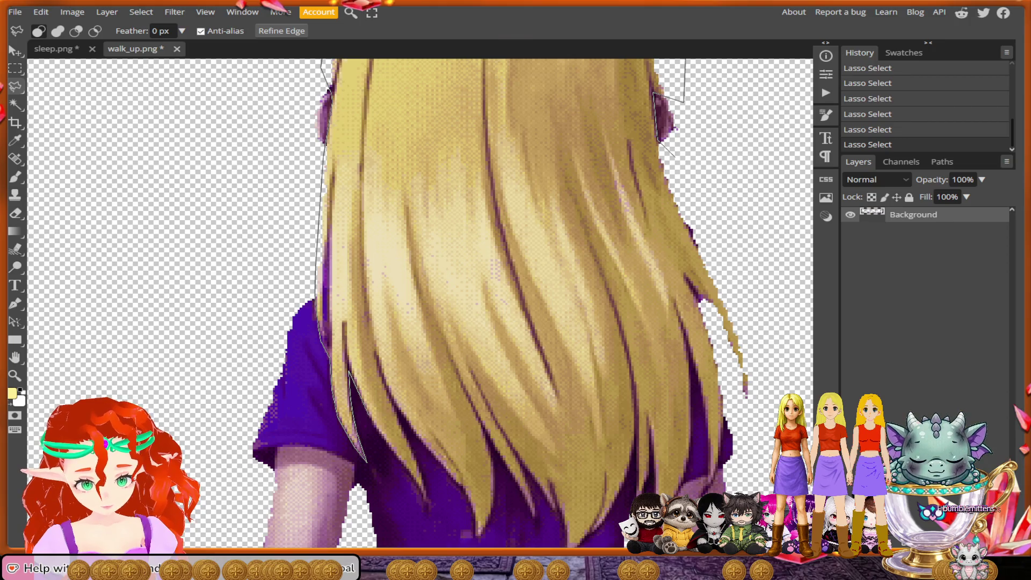
mouse_move(372, 420)
mouse_down()
mouse_move(427, 507)
mouse_move(425, 486)
mouse_move(428, 508)
mouse_move(411, 448)
mouse_up()
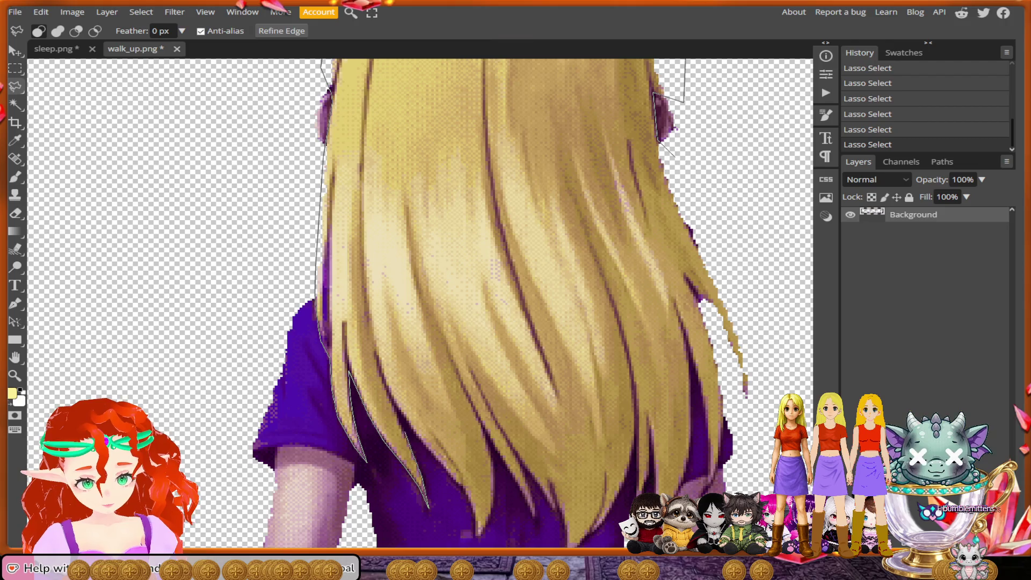
mouse_move(397, 412)
mouse_down()
mouse_move(461, 489)
mouse_move(474, 537)
mouse_up()
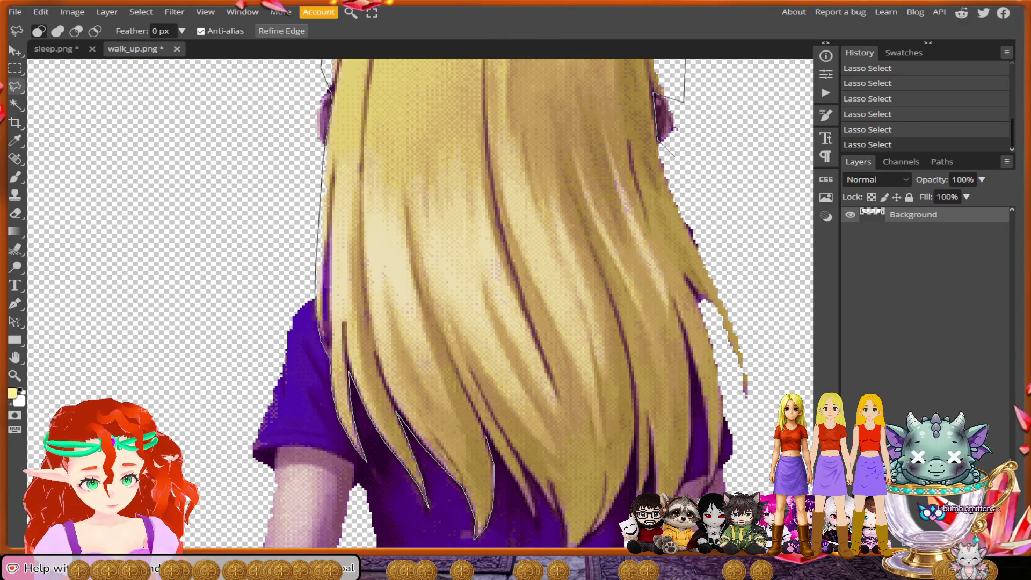
right_click(489, 443)
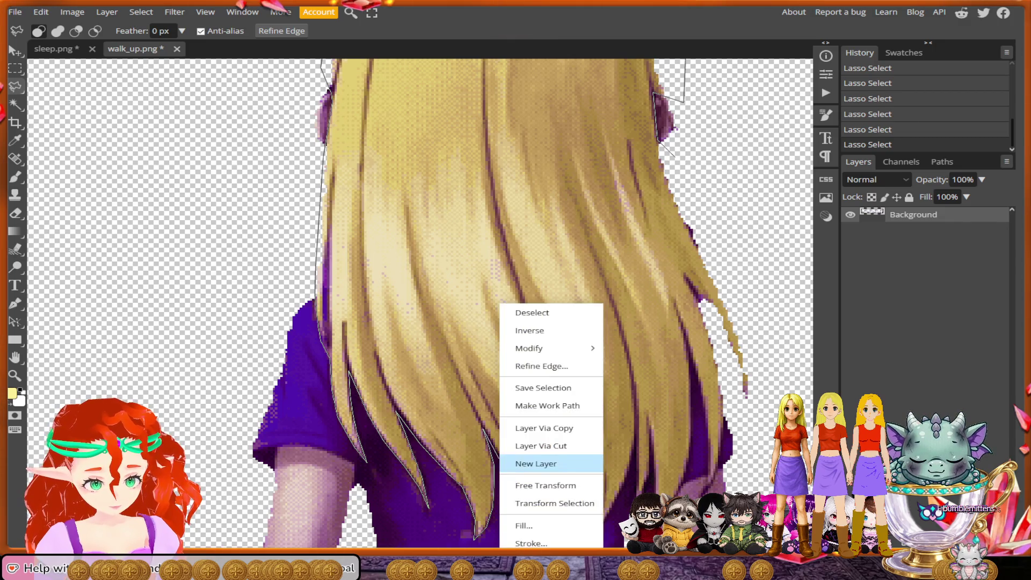
Step: Add outline points at the strand tips, up the right edge and over the top to close the outline
key(Escape)
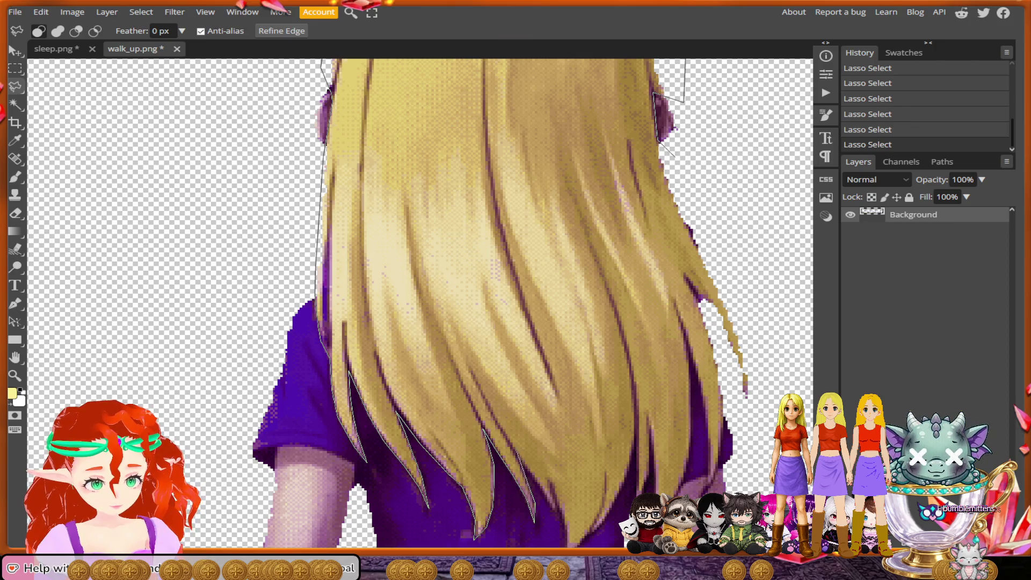
click(521, 460)
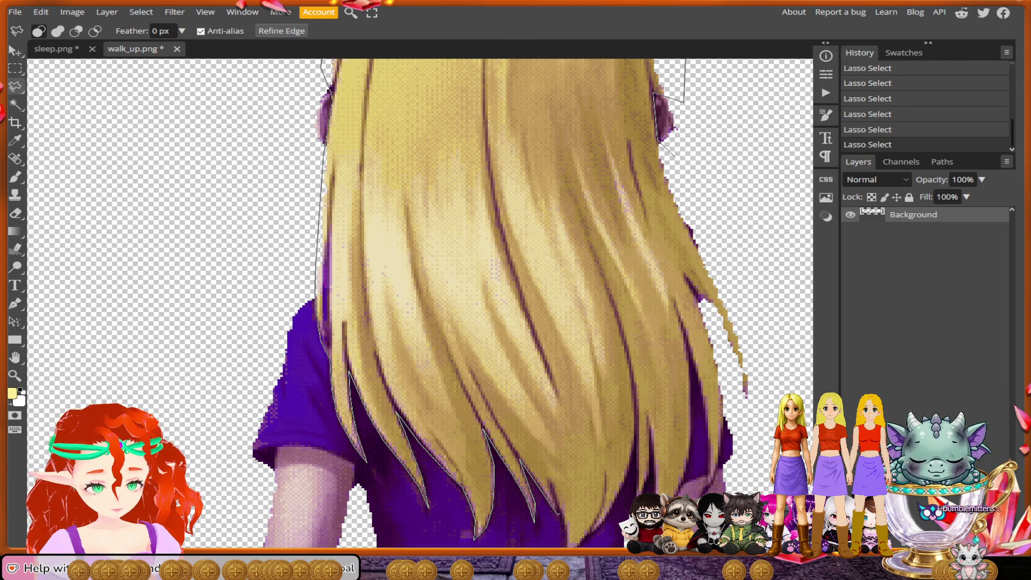
scroll(564, 520, down, 2)
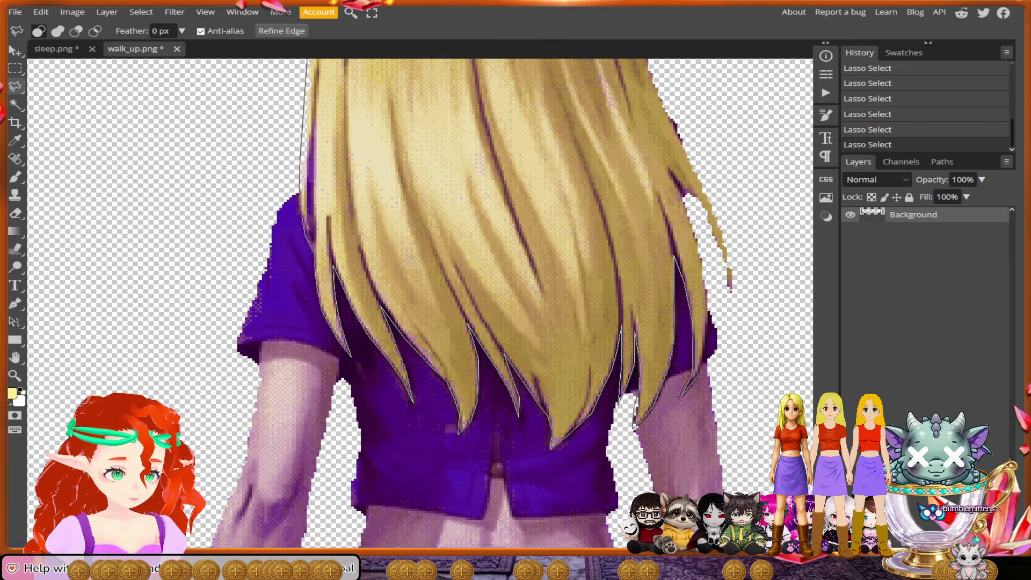
click(703, 335)
click(708, 299)
click(747, 307)
click(771, 233)
scroll(768, 150, up, 3)
click(705, 152)
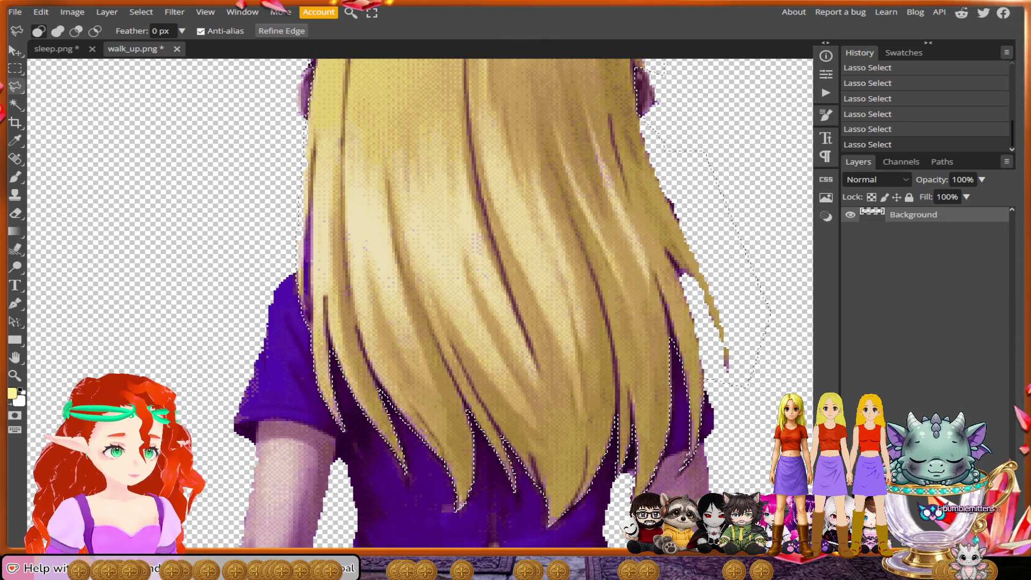
scroll(483, 188, down, 6)
scroll(344, 279, down, 3)
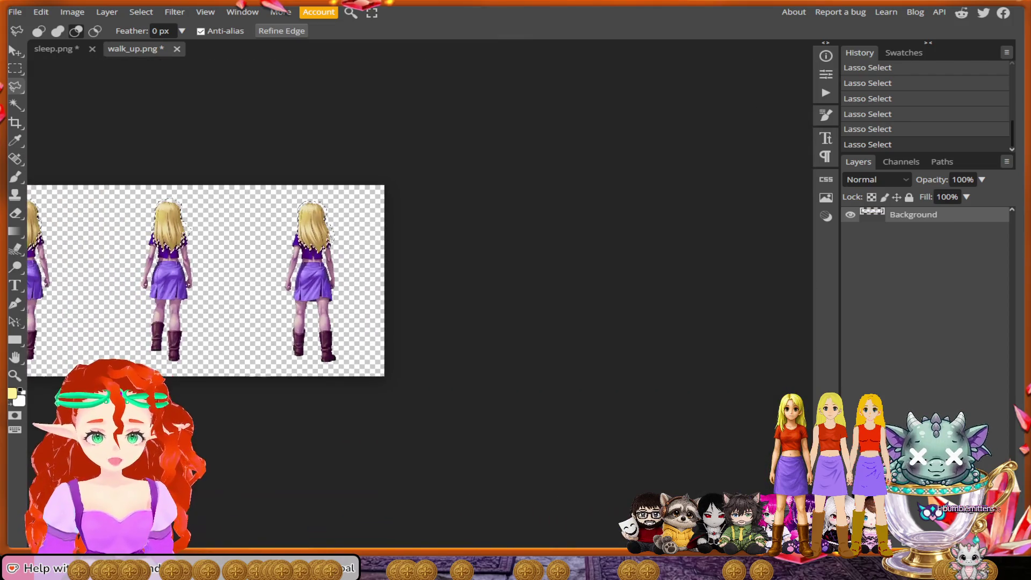
Step: Invert the hair selection, erase everything outside the hair, and deselect
click(141, 12)
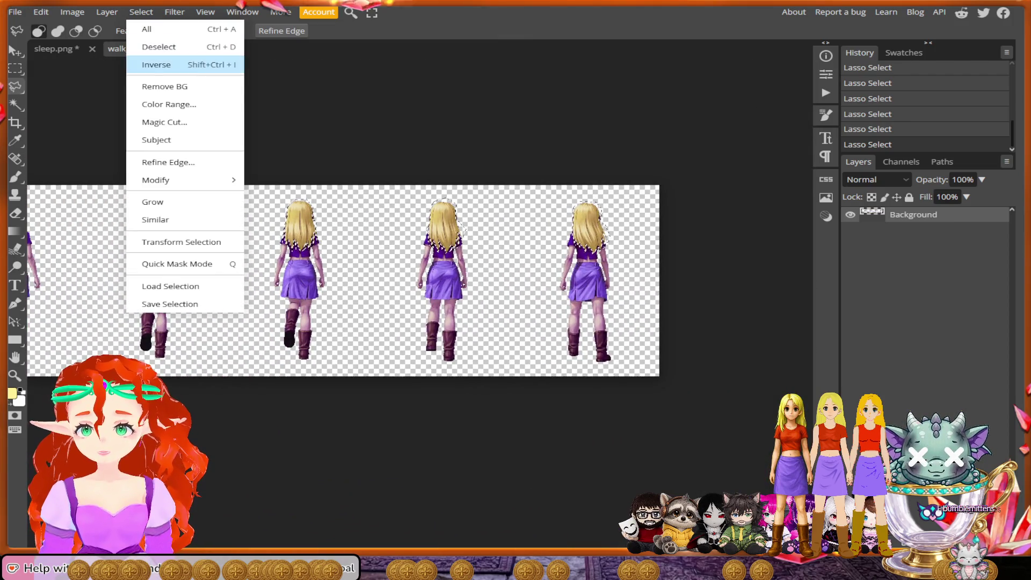
click(158, 63)
key(Delete)
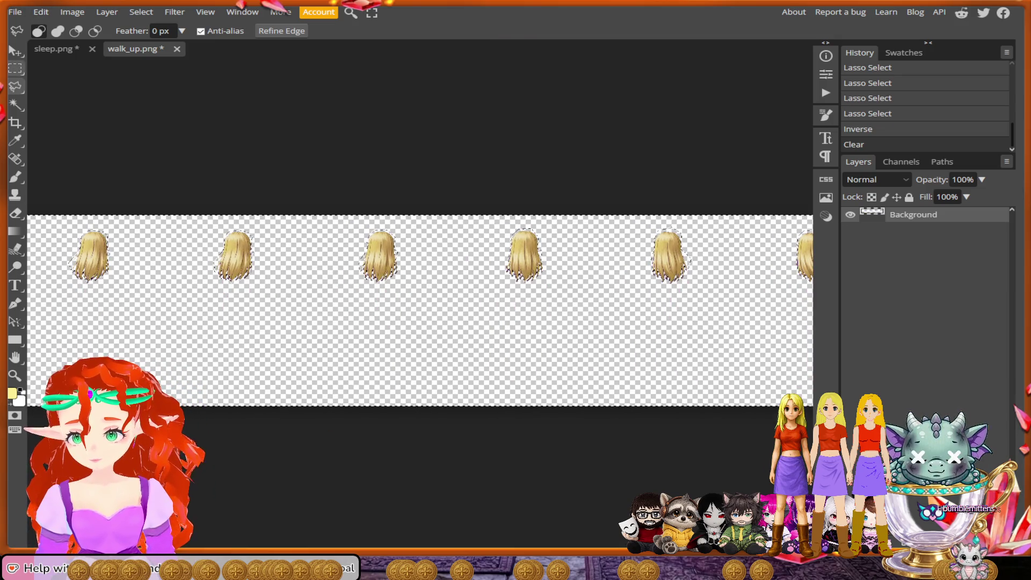
click(16, 67)
key(ctrl+d)
Step: Export the hair-only image as a PNG with 'hair' added to its name, then start opening another file
click(15, 12)
mouse_move(39, 183)
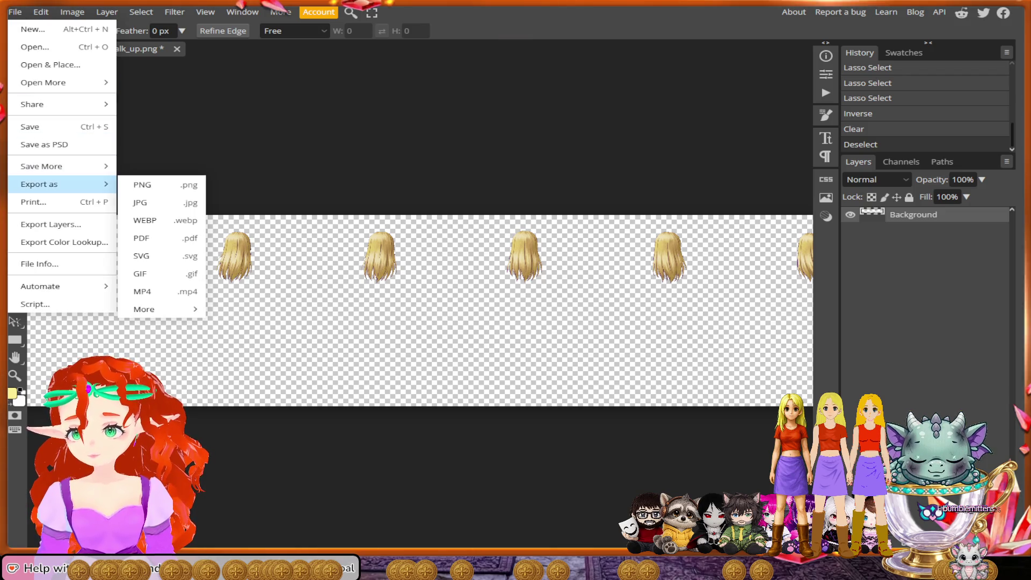
click(155, 184)
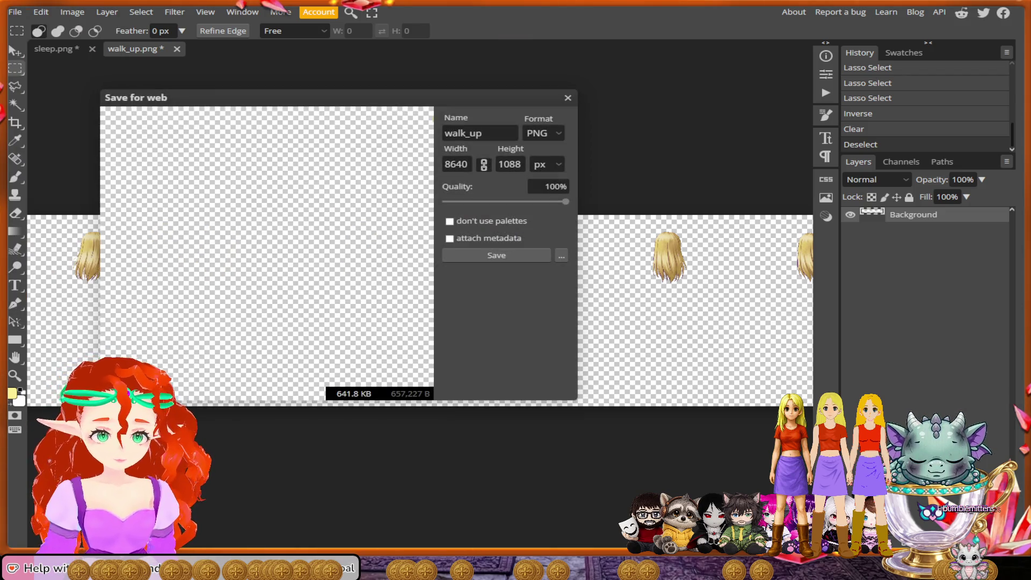
text(ha)
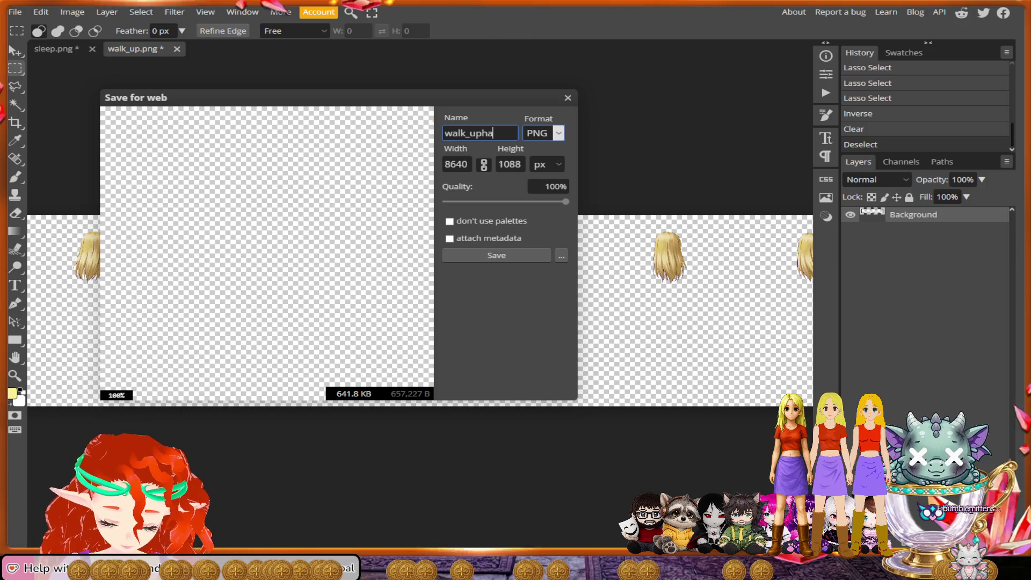
text(ir)
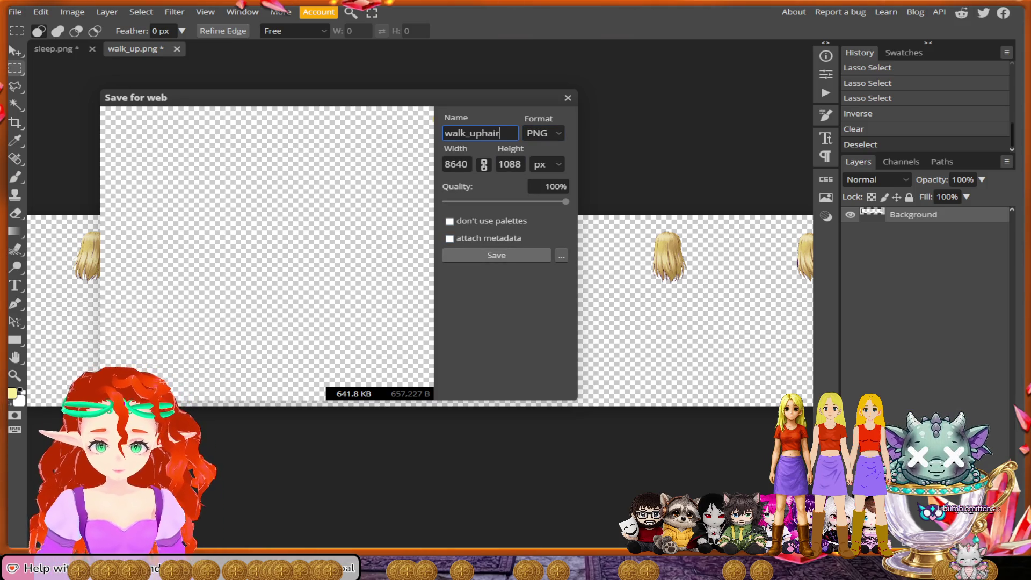
key(Return)
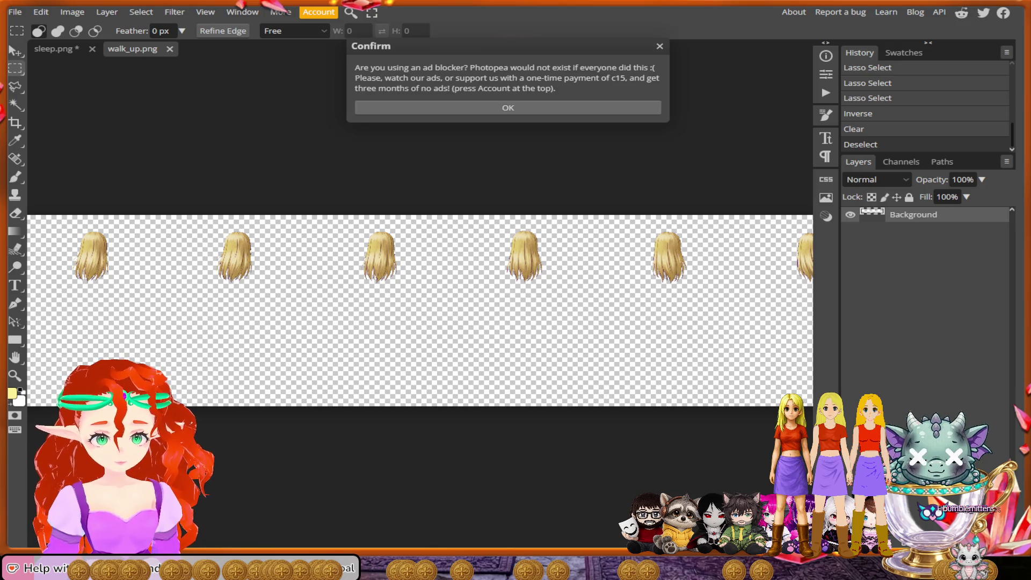
key(Return)
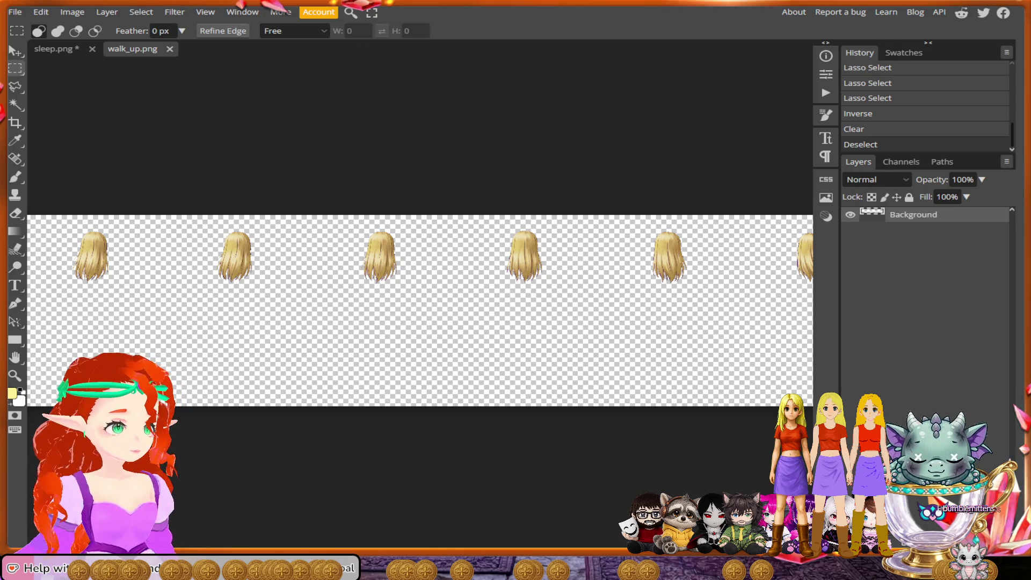
click(15, 12)
click(34, 47)
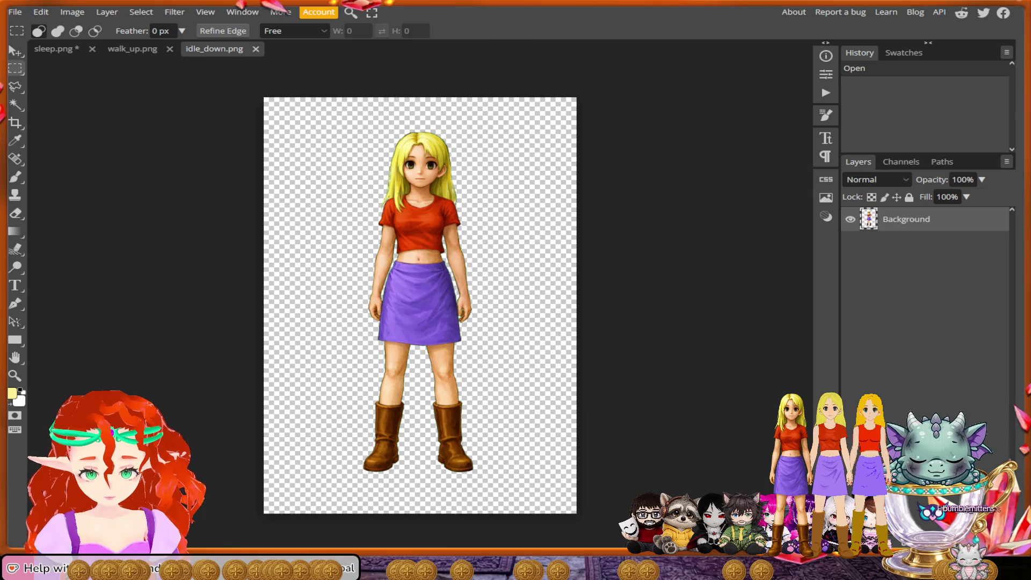
click(141, 12)
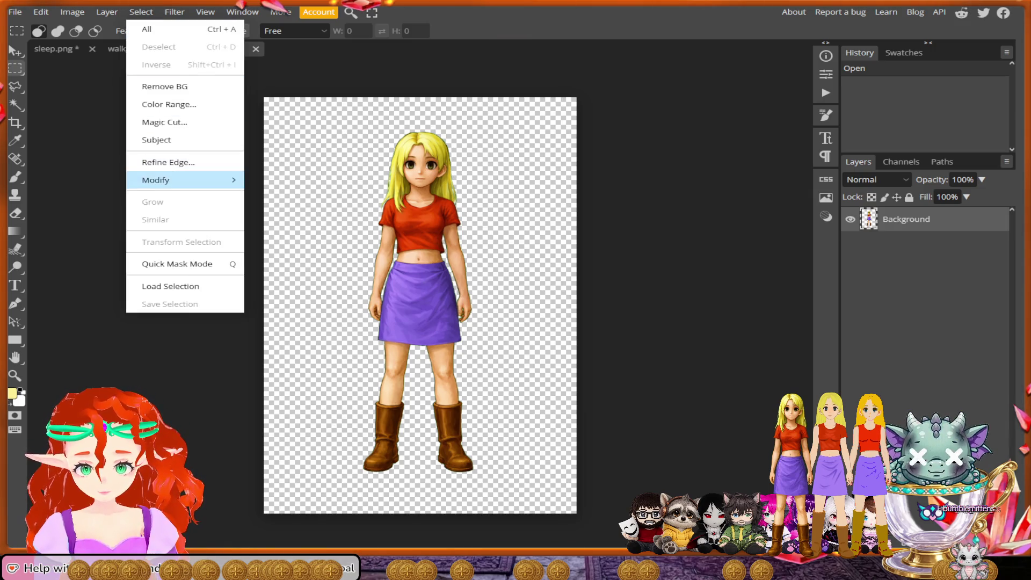
Step: Add a Selective Color layer with Reds Cyan 100, Magenta 100, Yellow -100, Black 100, Absolute
mouse_move(107, 12)
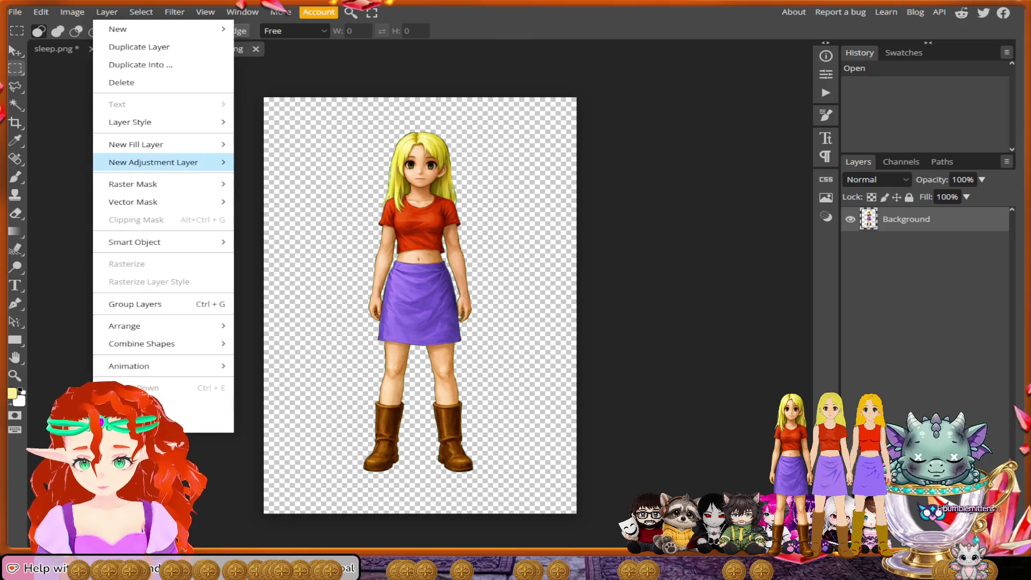
mouse_move(153, 163)
click(283, 437)
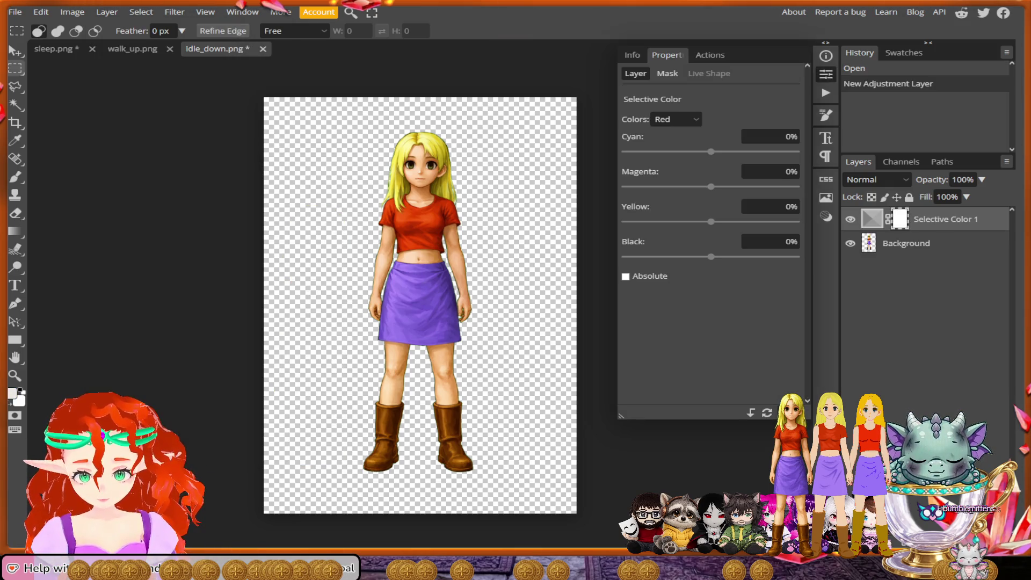
click(796, 151)
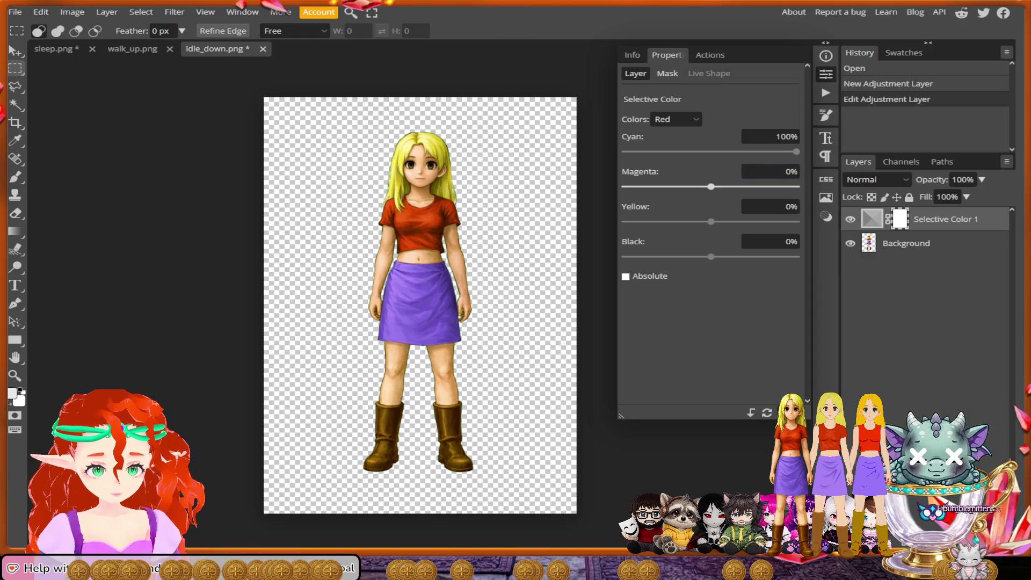
click(796, 186)
click(624, 221)
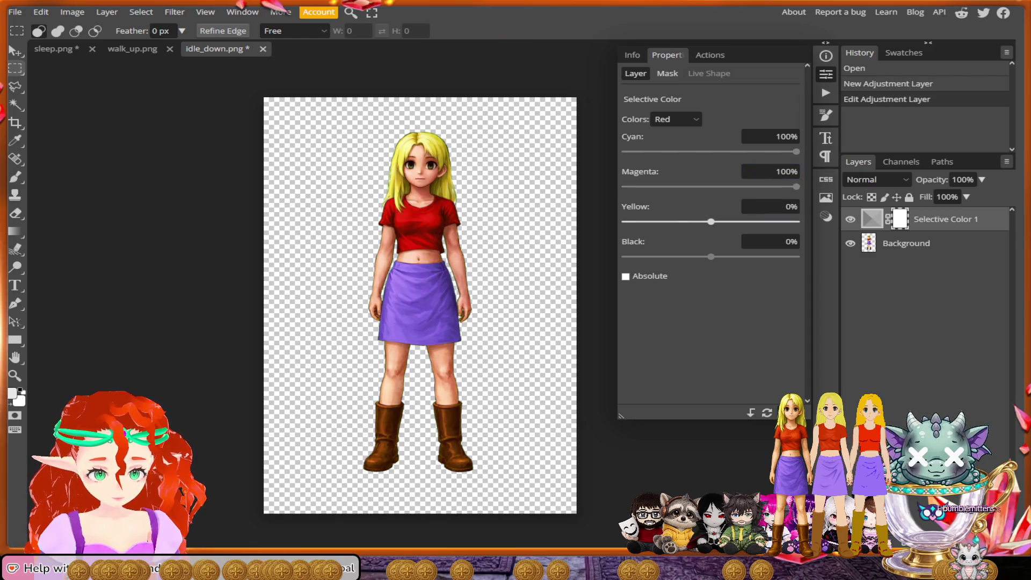
click(796, 256)
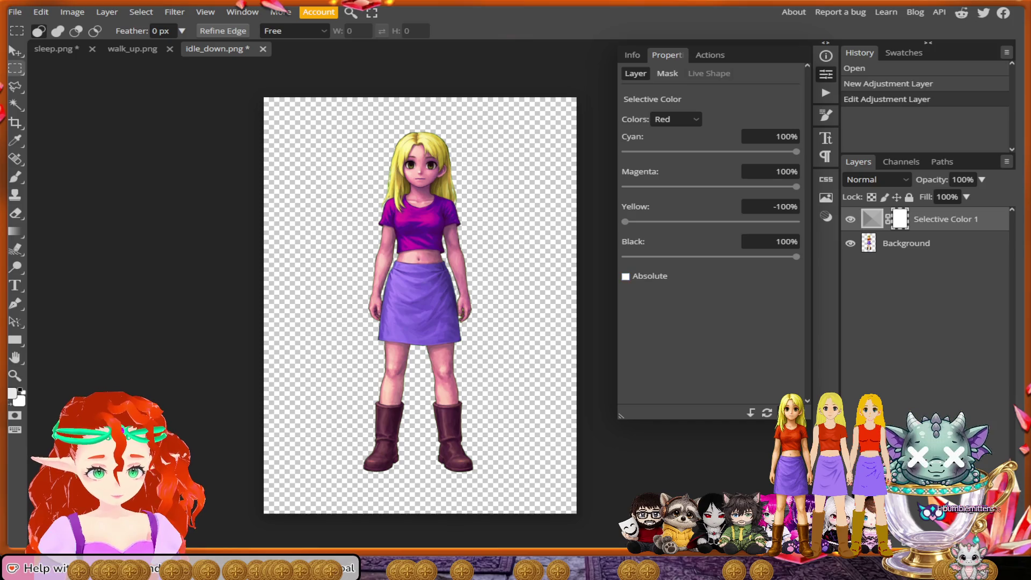
click(626, 275)
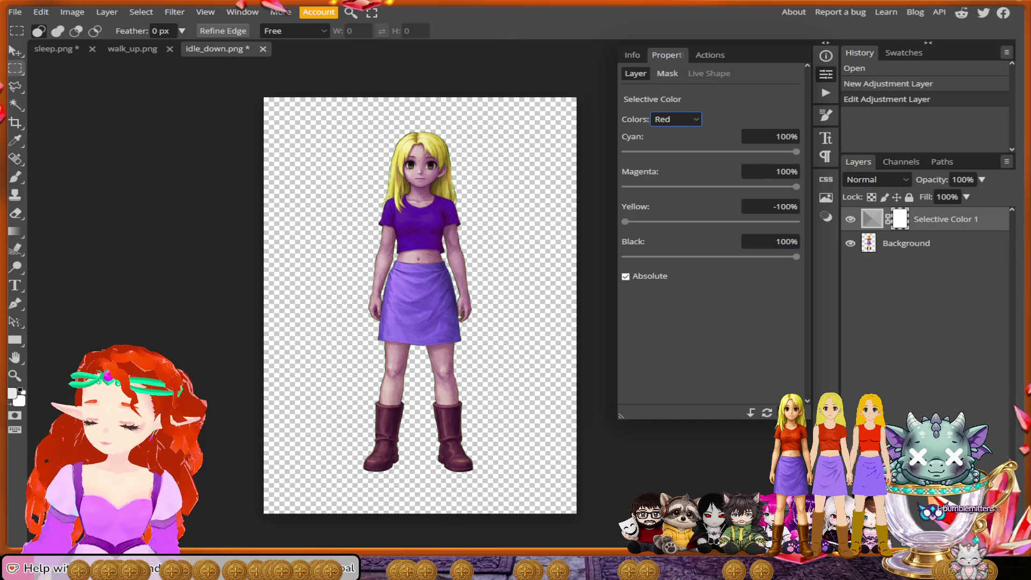
key(ctrl+plus)
key(ctrl+plus)
key(ctrl+plus)
key(ctrl+plus)
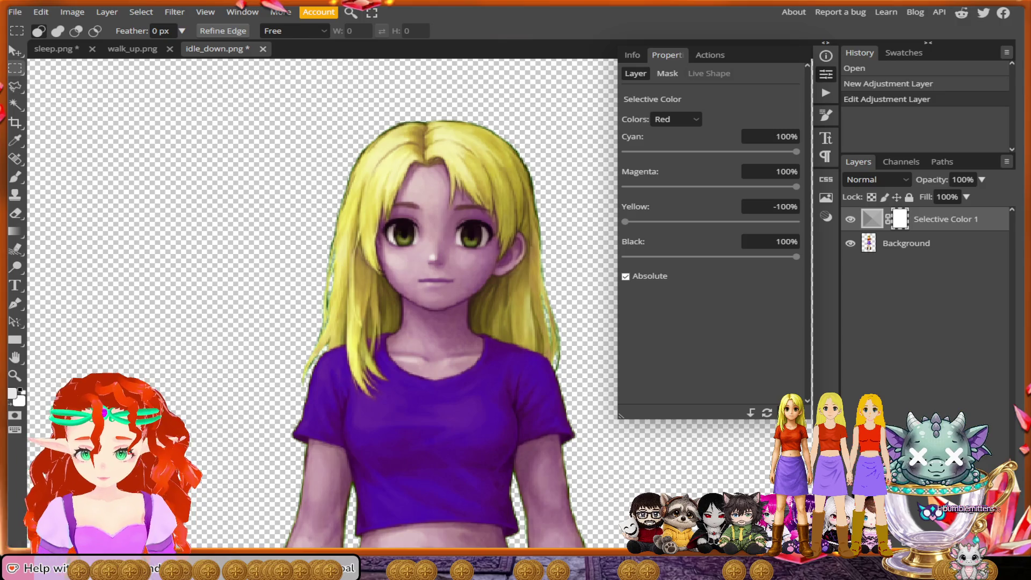
Step: With the Lasso (L), trace from the hair's right side around the strand tips and up beside the neck
key(l)
mouse_move(563, 264)
mouse_down()
mouse_move(539, 150)
mouse_move(459, 111)
mouse_move(400, 114)
mouse_move(345, 138)
mouse_move(325, 190)
mouse_move(293, 390)
mouse_move(307, 387)
mouse_move(321, 350)
mouse_up()
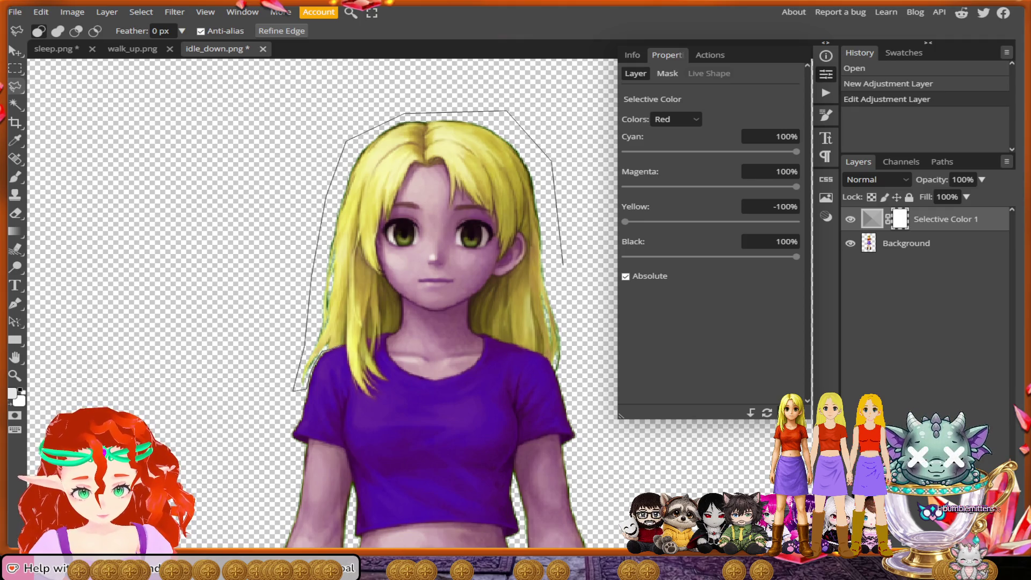
drag(343, 347, 346, 361)
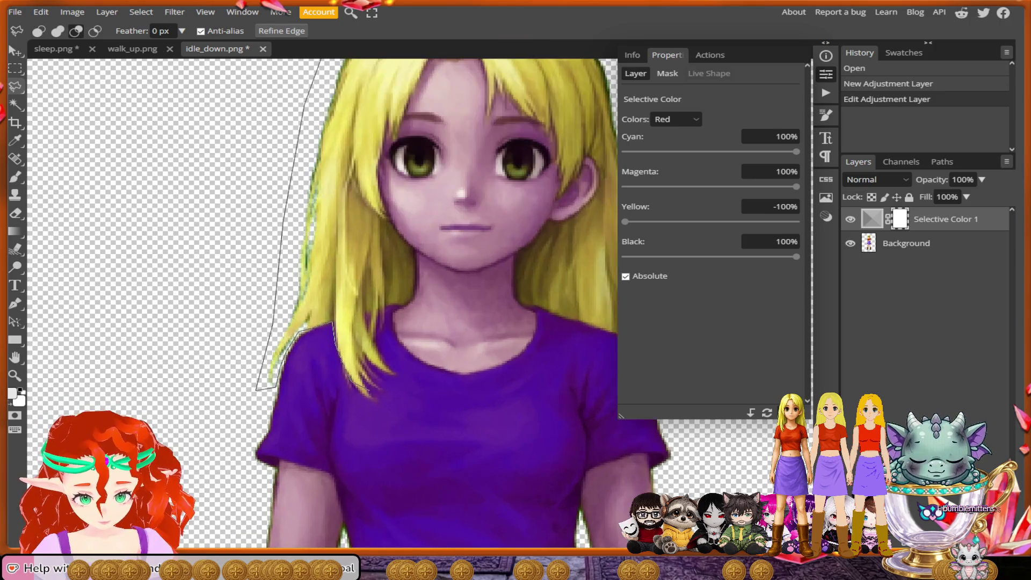
scroll(375, 372, up, 5)
scroll(371, 392, up, 1)
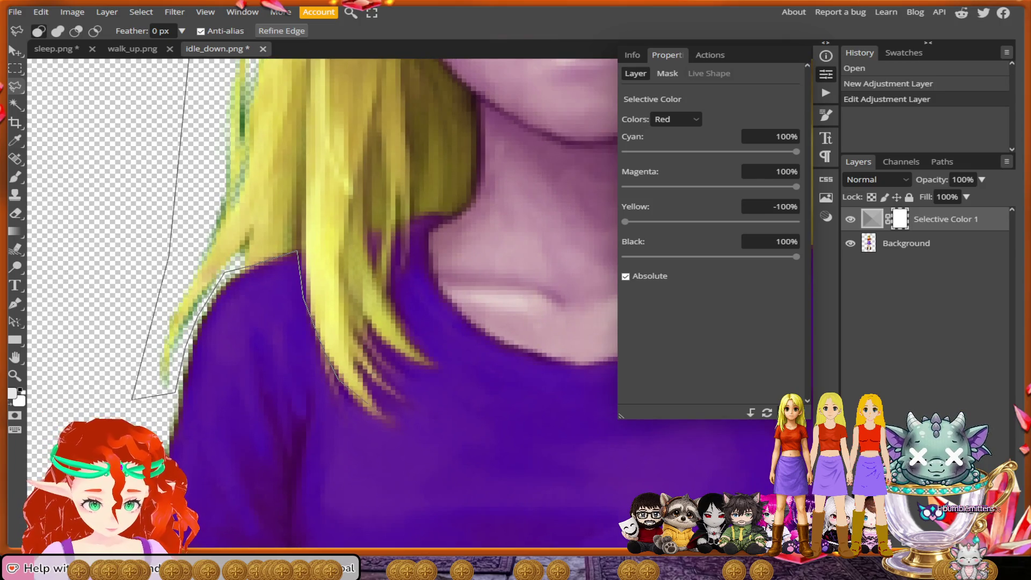
drag(346, 390, 392, 427)
mouse_move(358, 369)
mouse_down()
mouse_move(400, 400)
mouse_move(384, 379)
mouse_move(403, 379)
mouse_move(371, 334)
mouse_move(442, 369)
mouse_up()
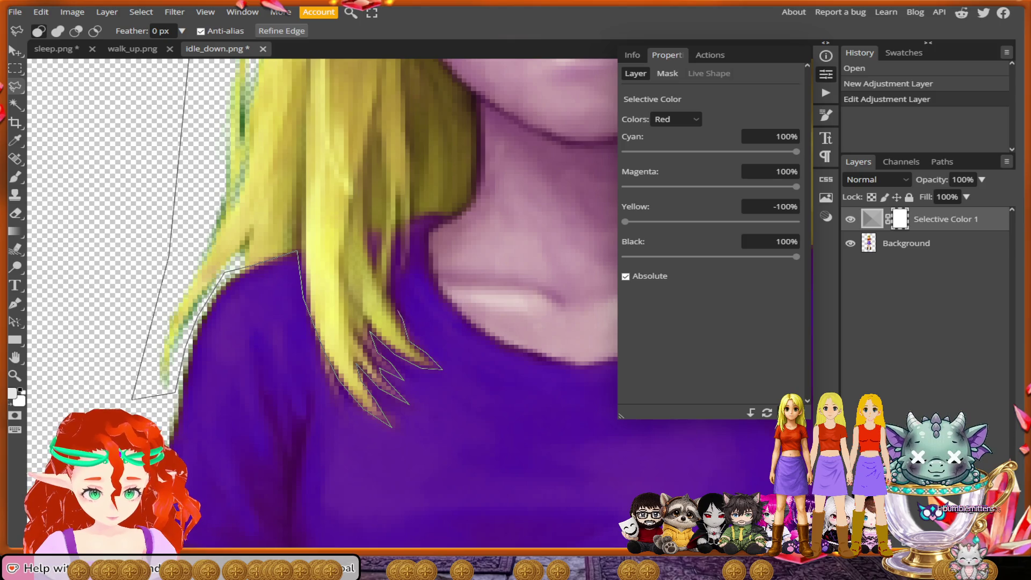
mouse_move(391, 294)
mouse_down()
mouse_move(395, 256)
mouse_move(401, 272)
mouse_move(427, 214)
mouse_move(462, 213)
mouse_up()
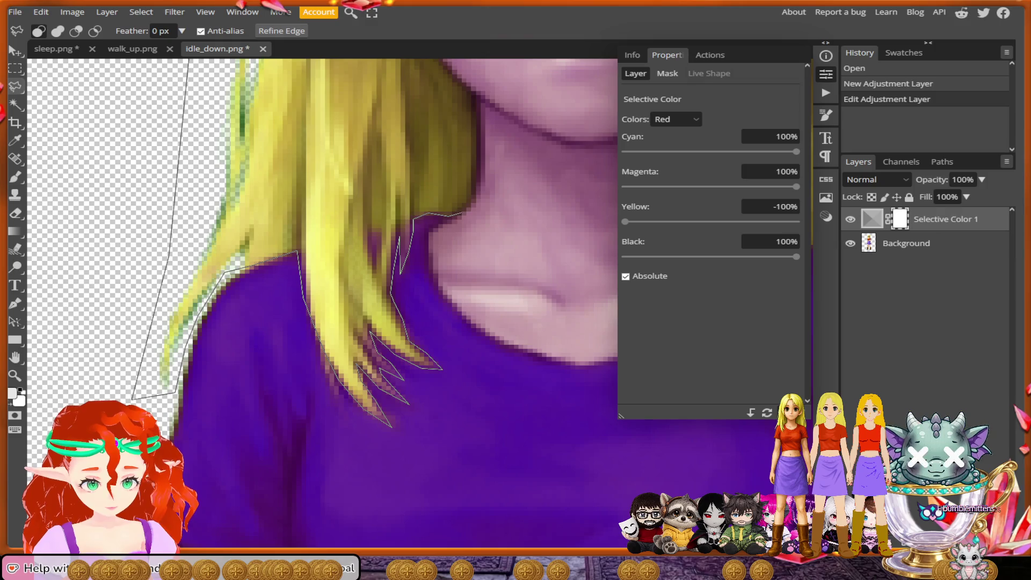
scroll(322, 301, up, 3)
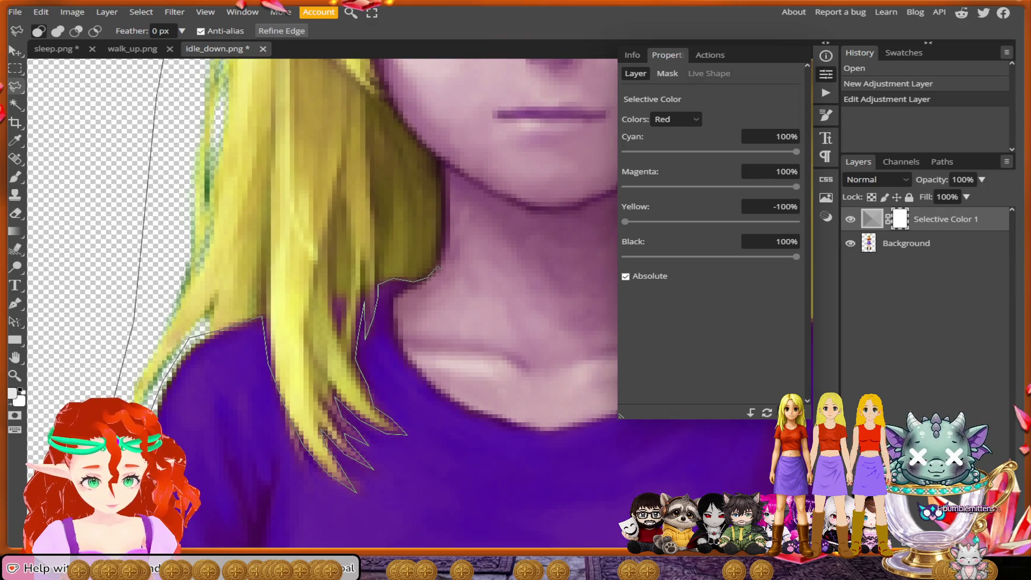
mouse_move(436, 267)
mouse_down()
mouse_move(429, 274)
mouse_move(450, 243)
mouse_move(438, 156)
mouse_move(432, 277)
mouse_move(383, 215)
mouse_up()
scroll(438, 156, up, 3)
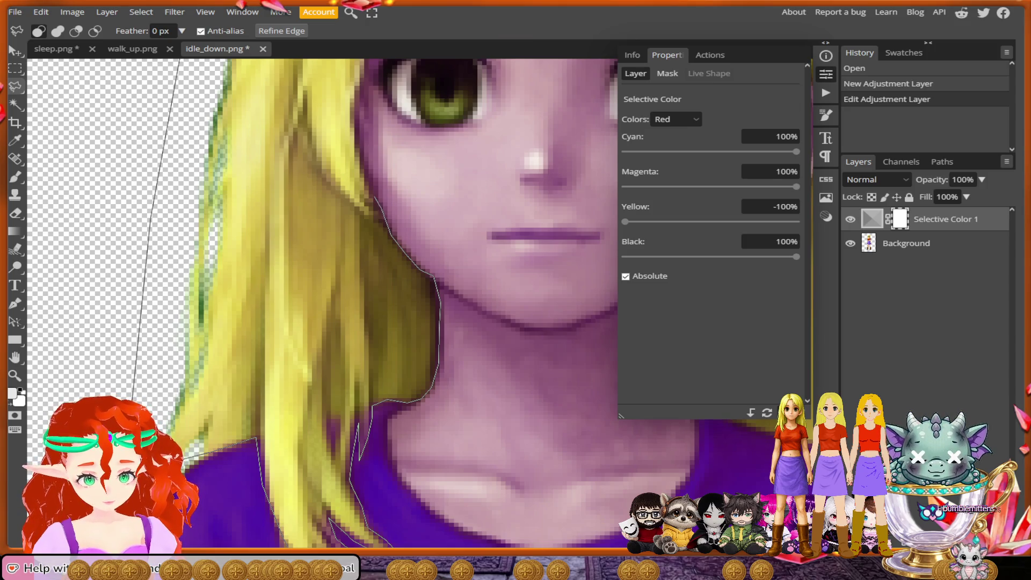
scroll(375, 197, up, 3)
Step: Continue the outline past the cheek, along the forehead hairline, and around the ear
mouse_move(377, 304)
mouse_down()
mouse_move(359, 216)
mouse_move(374, 157)
mouse_up()
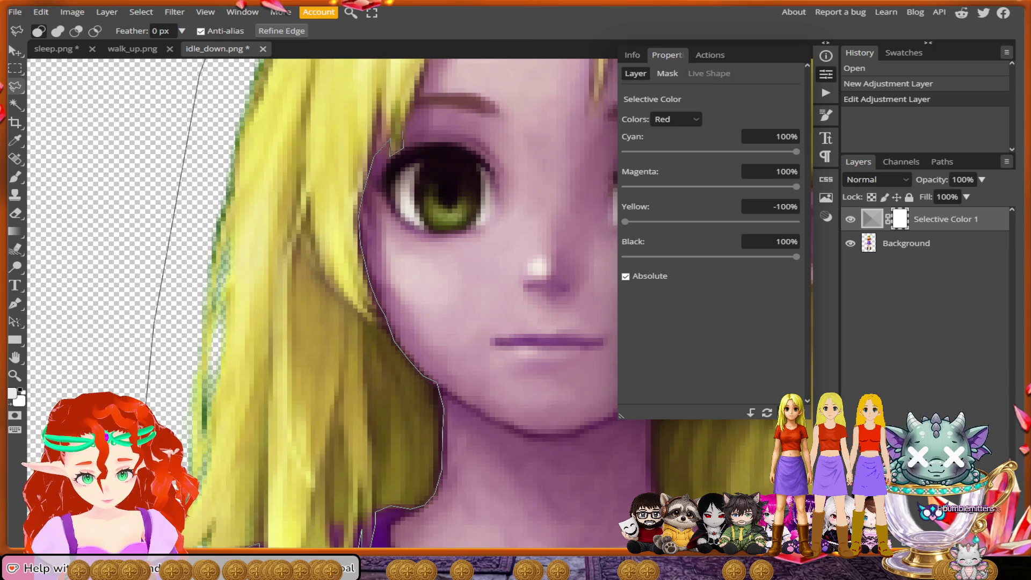
scroll(432, 106, up, 3)
drag(370, 192, 379, 179)
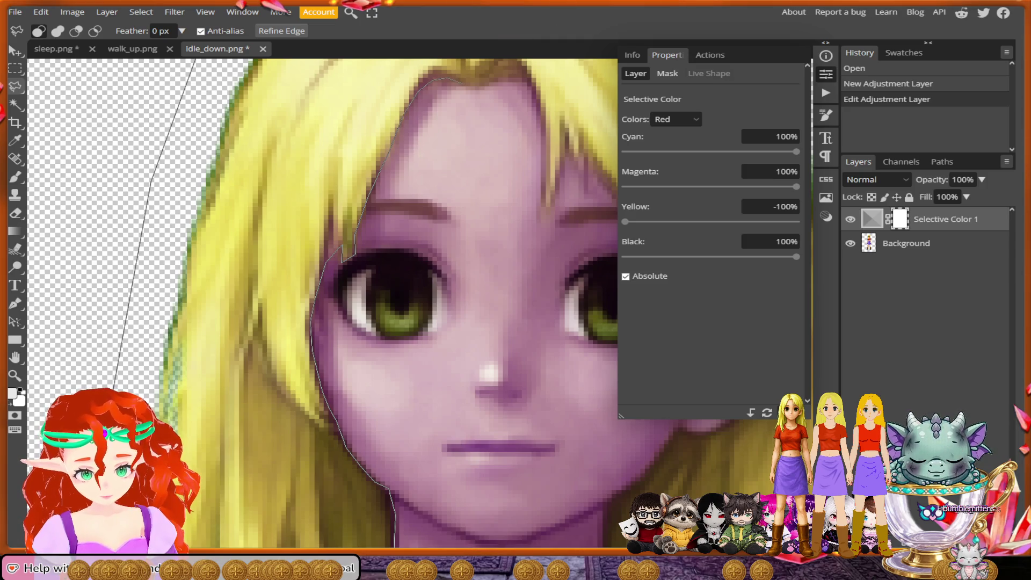
drag(469, 85, 521, 79)
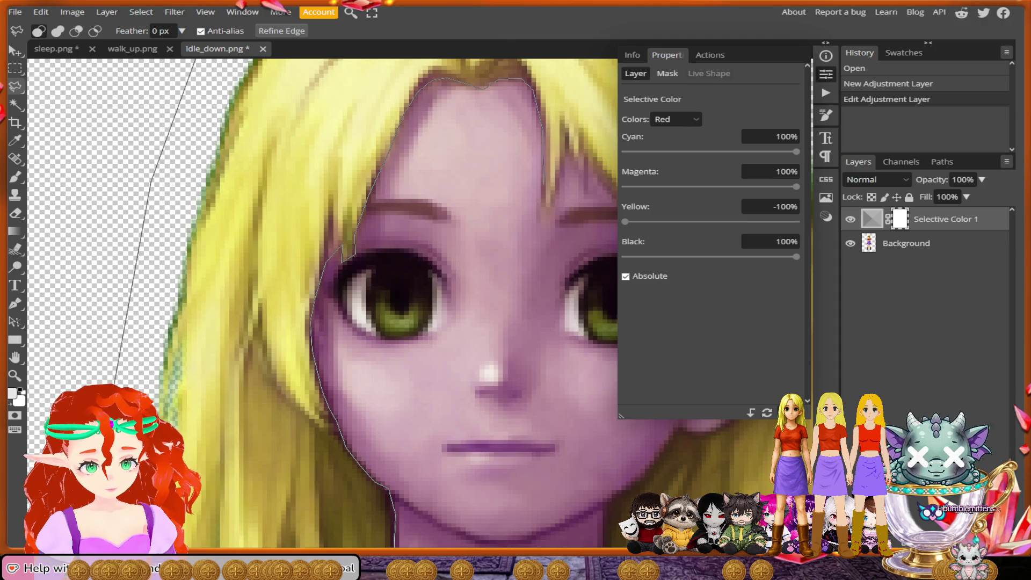
drag(543, 177, 539, 220)
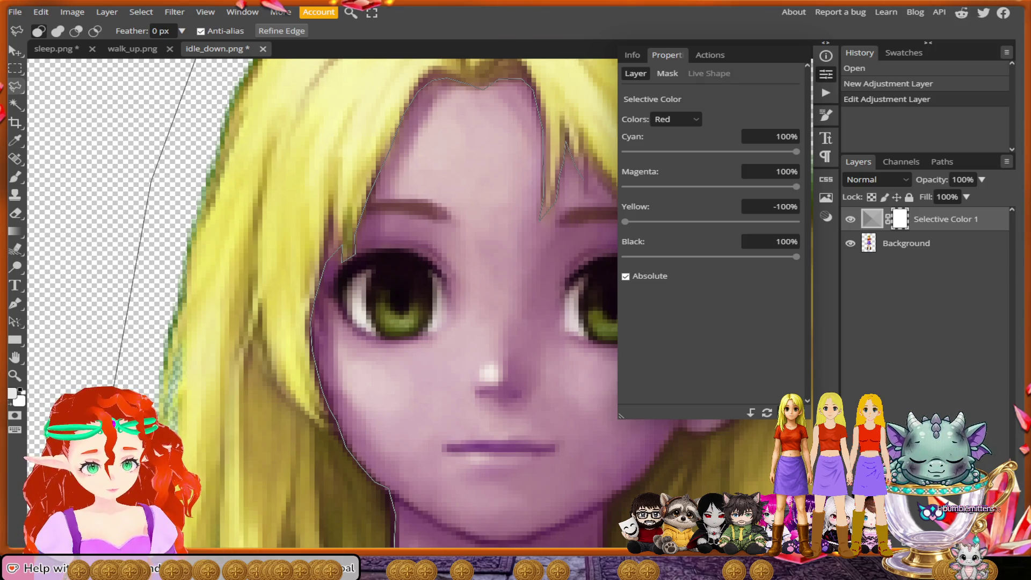
scroll(322, 301, right, 5)
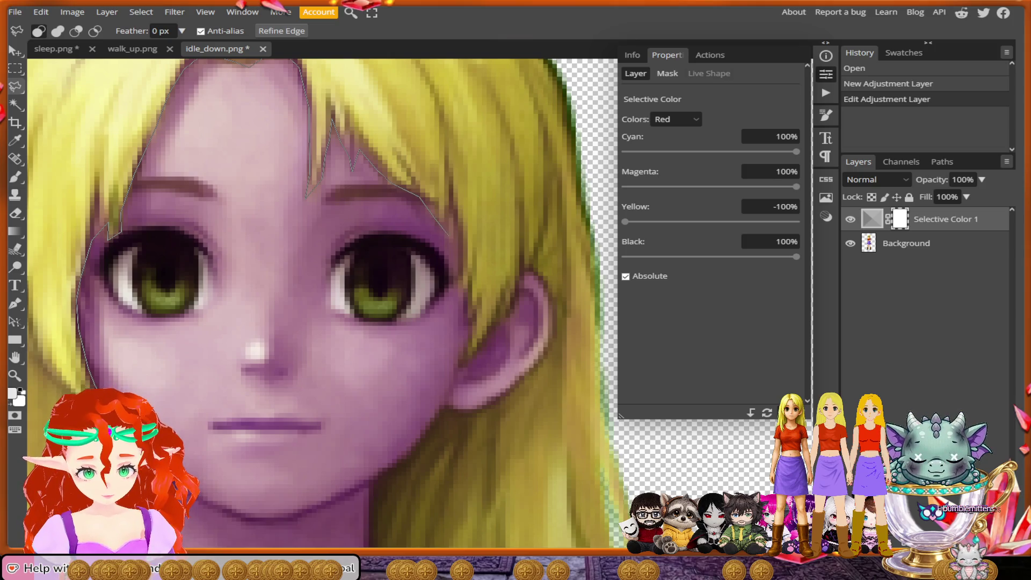
click(453, 239)
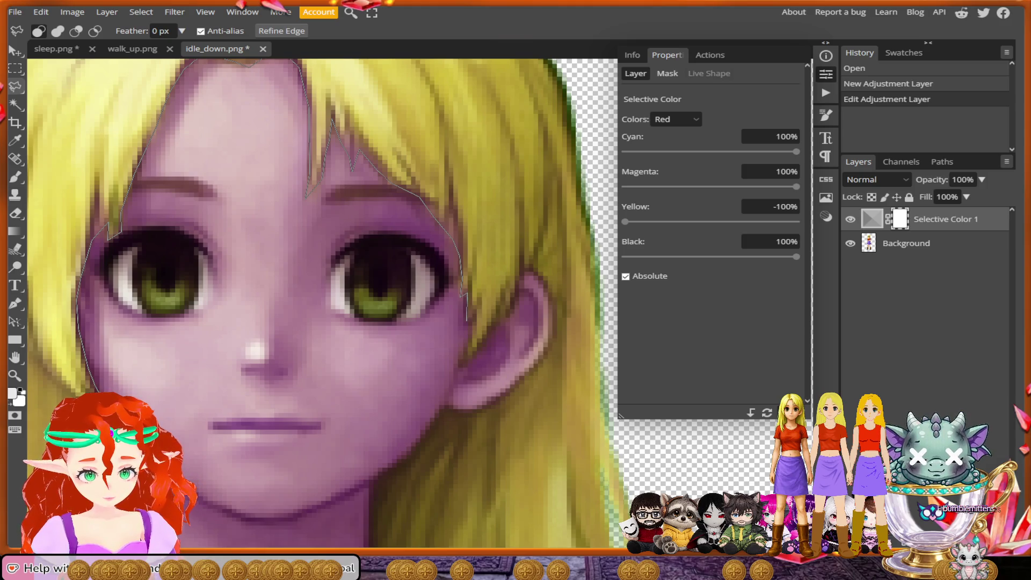
click(471, 342)
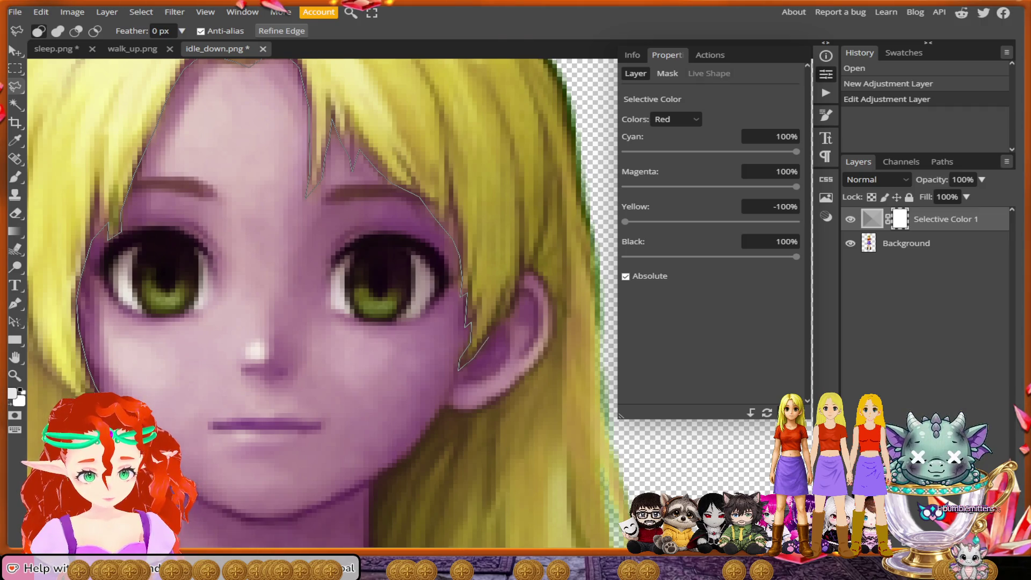
click(496, 320)
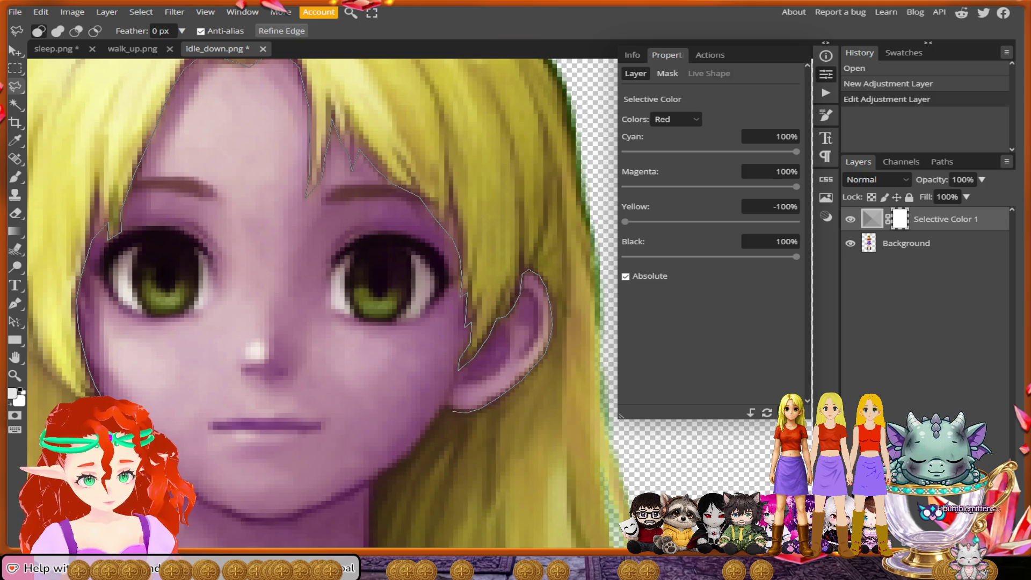
drag(478, 471, 509, 374)
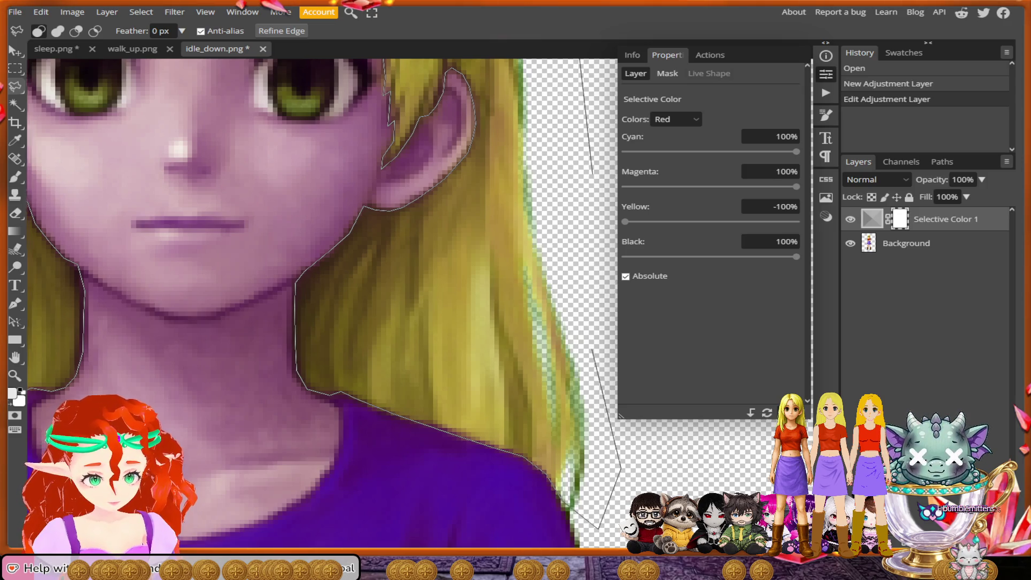
Step: Close the hair outline into a selection, invert it, and delete everything outside the hair
key(Return)
scroll(322, 301, down, 3)
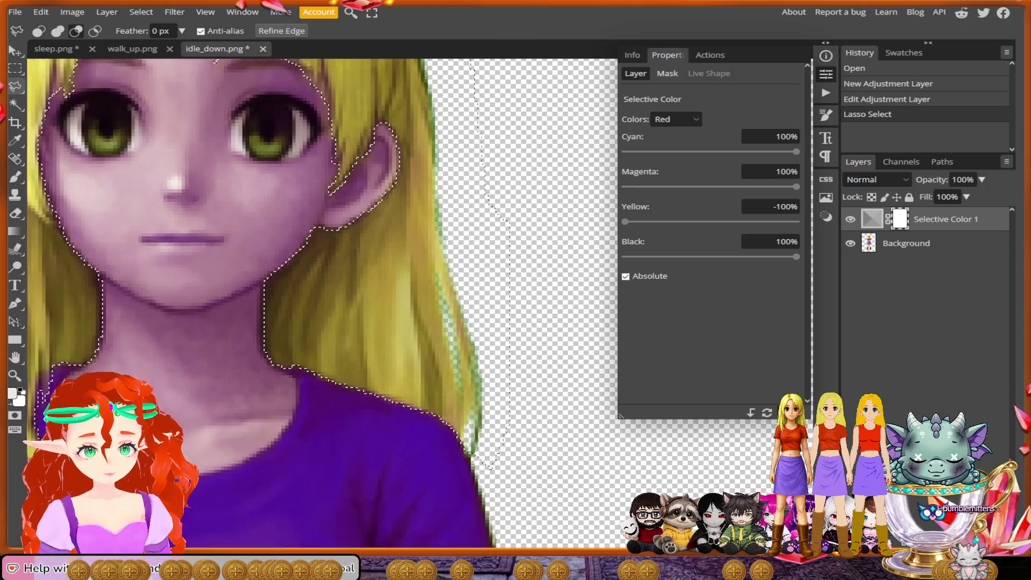
scroll(568, 259, down, 5)
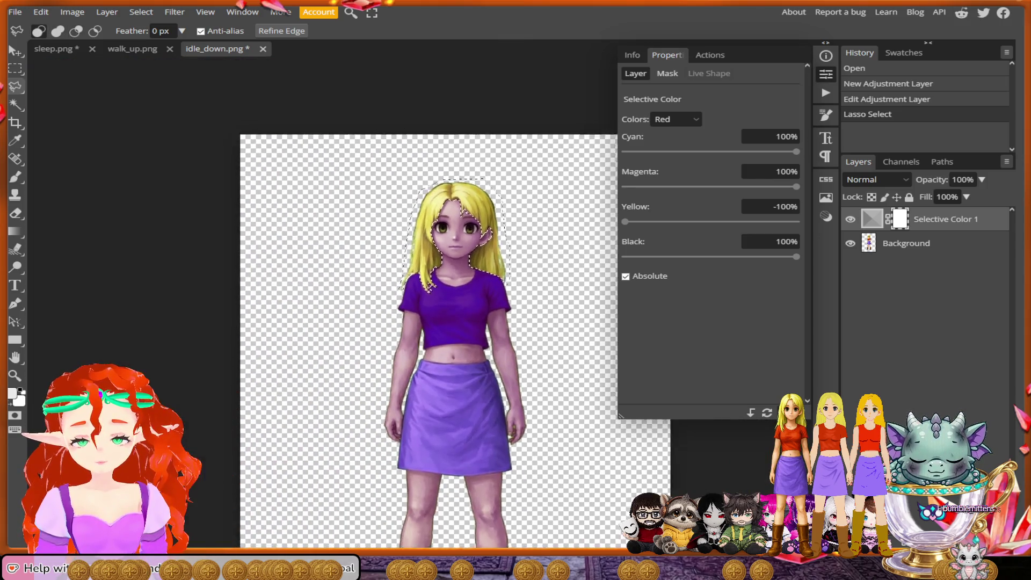
click(141, 12)
click(151, 64)
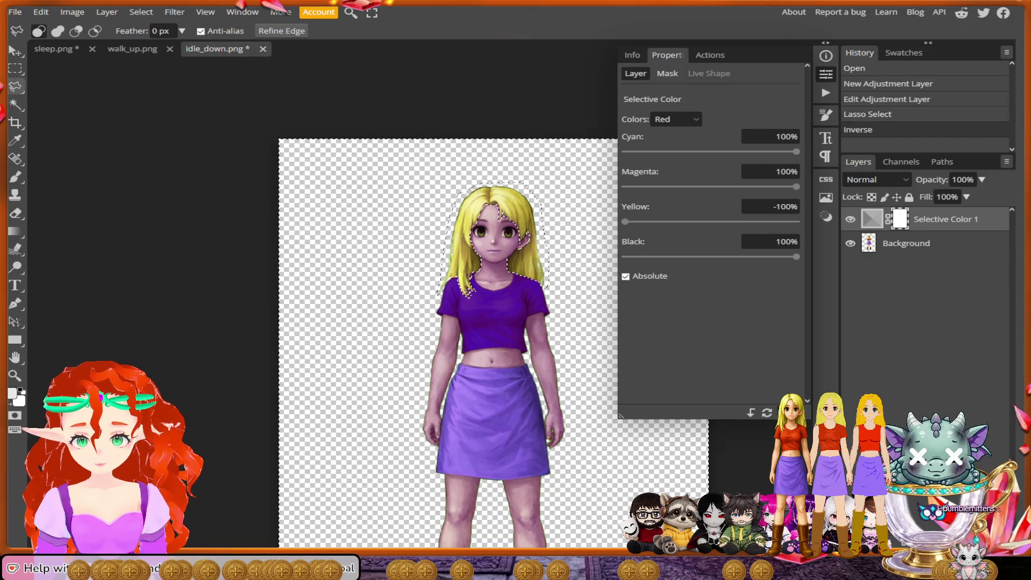
key(Delete)
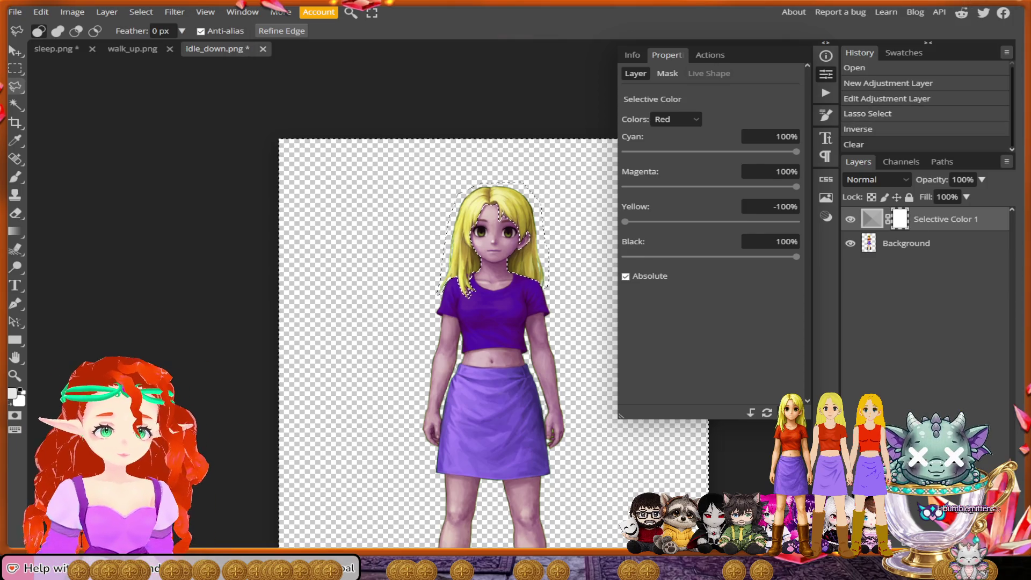
Step: Erase the body on the Background layer too, then reselect the Selective Color 1 layer
click(913, 242)
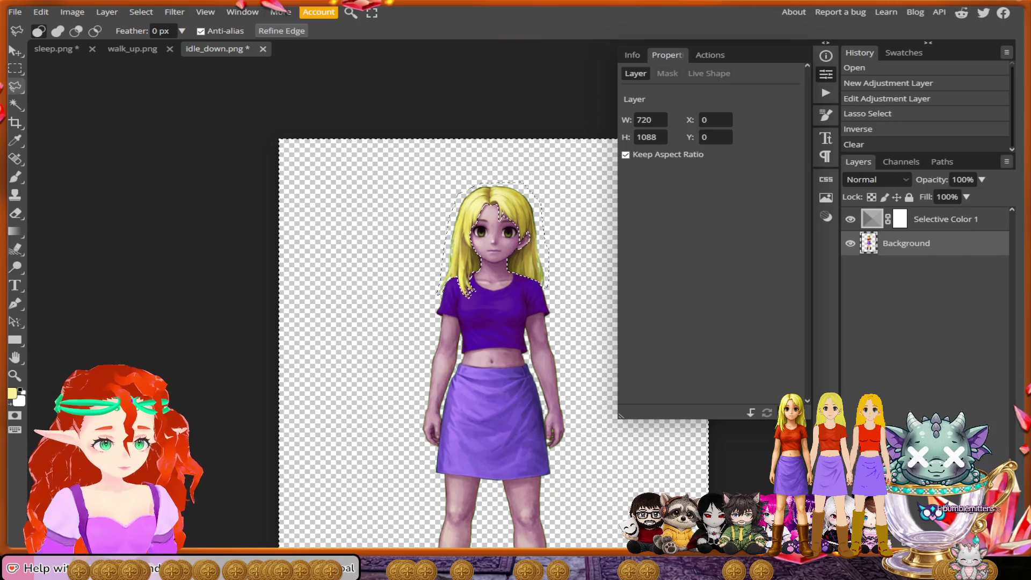
key(Delete)
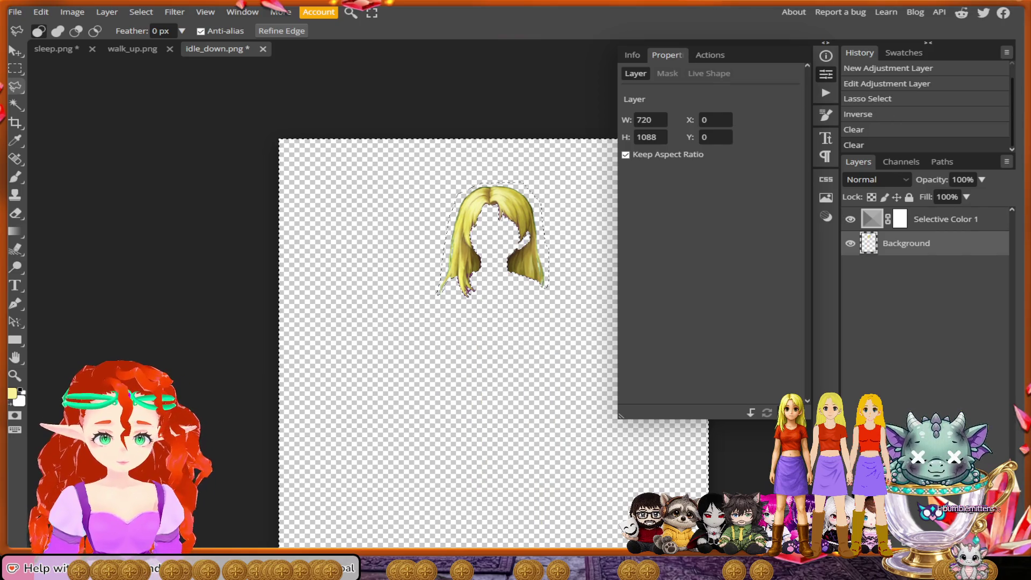
click(945, 219)
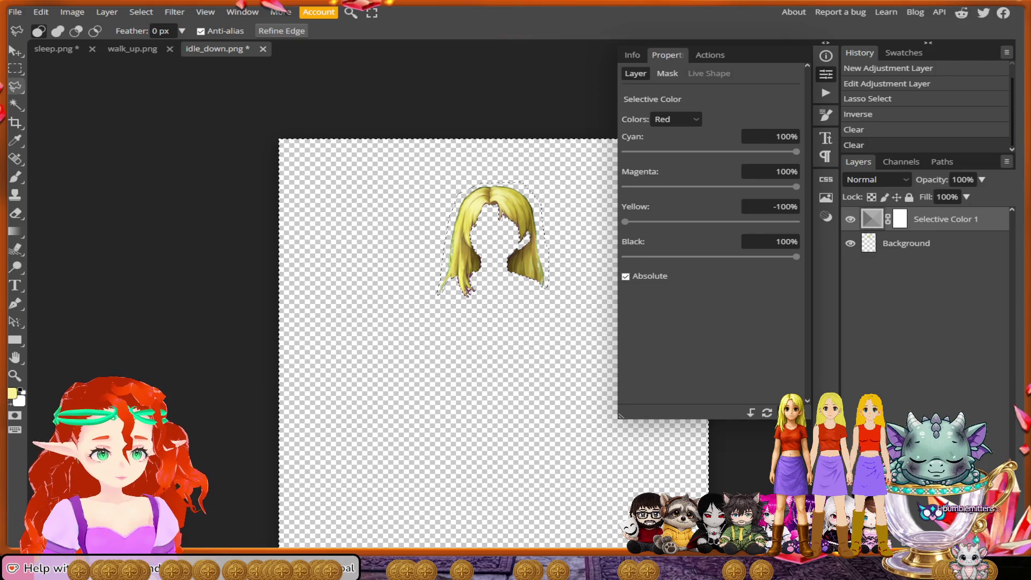
click(15, 12)
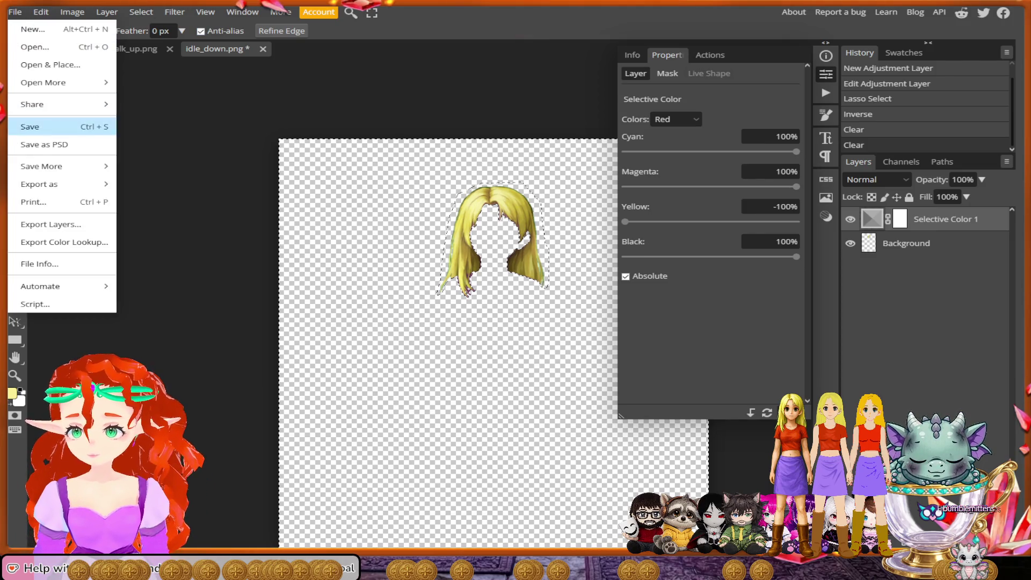
Step: Export the image as the PNG 'idle_downhair' and dismiss the ad-blocker notice
mouse_move(64, 184)
click(141, 182)
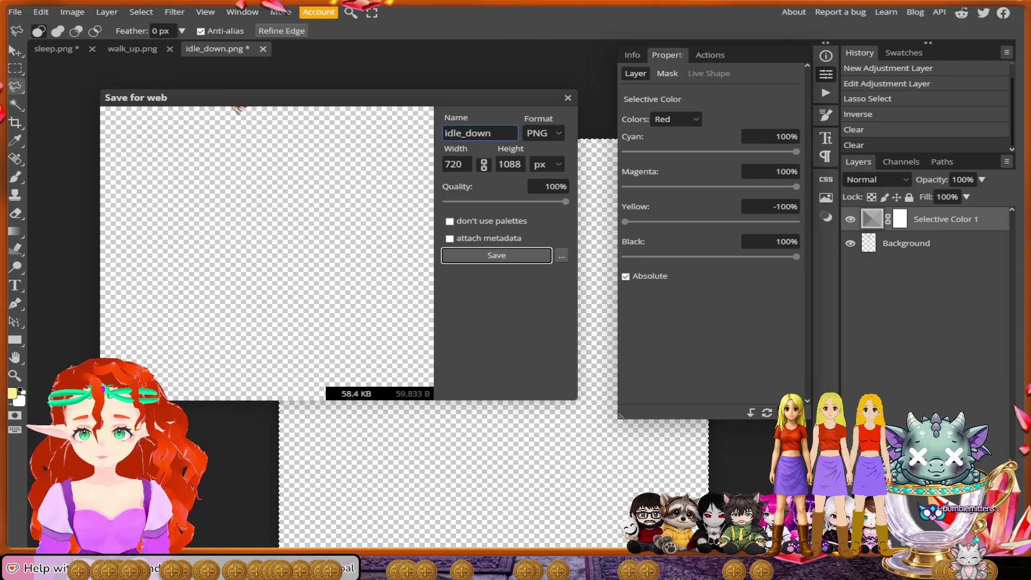
text(hair)
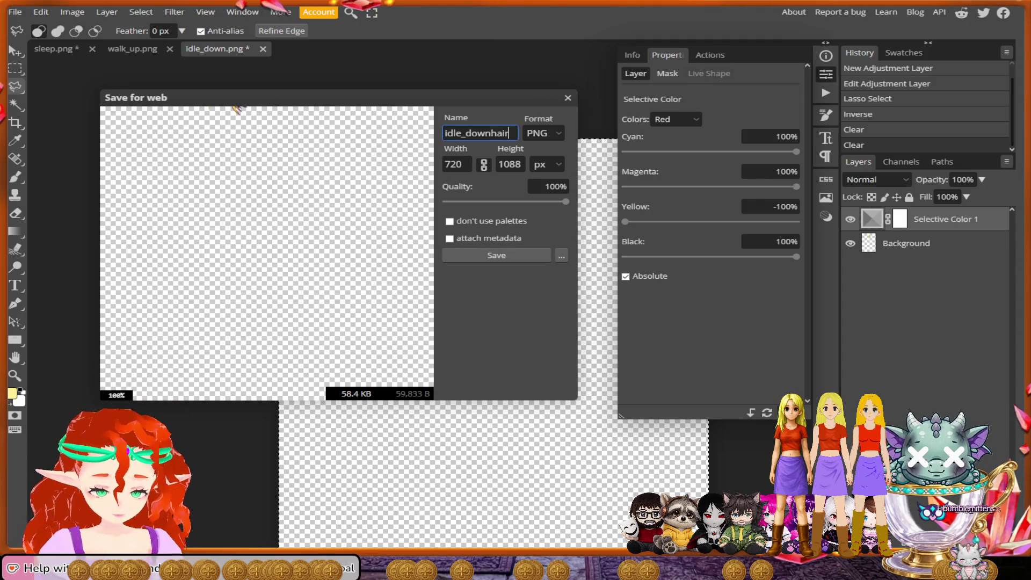
click(496, 255)
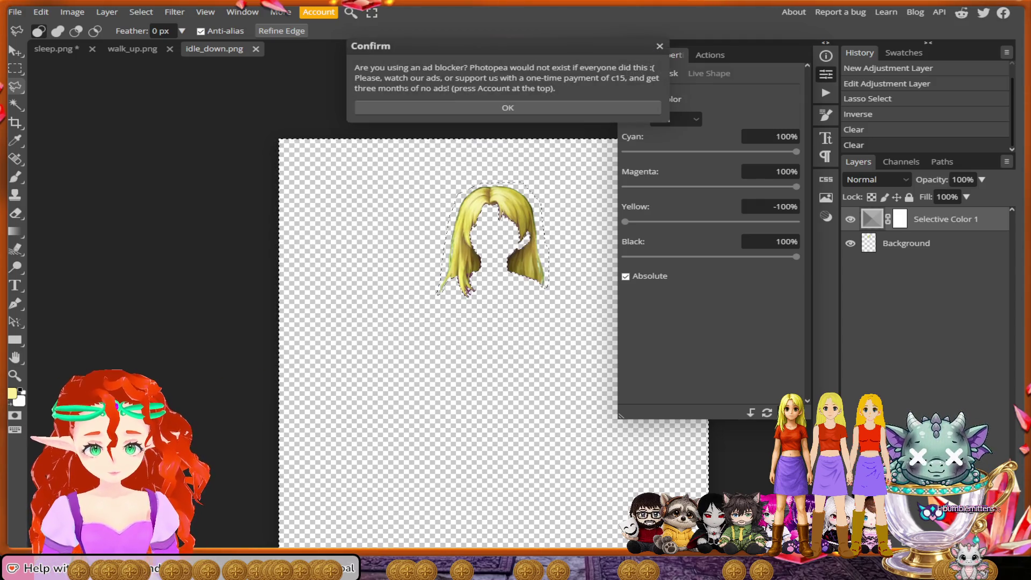
key(Return)
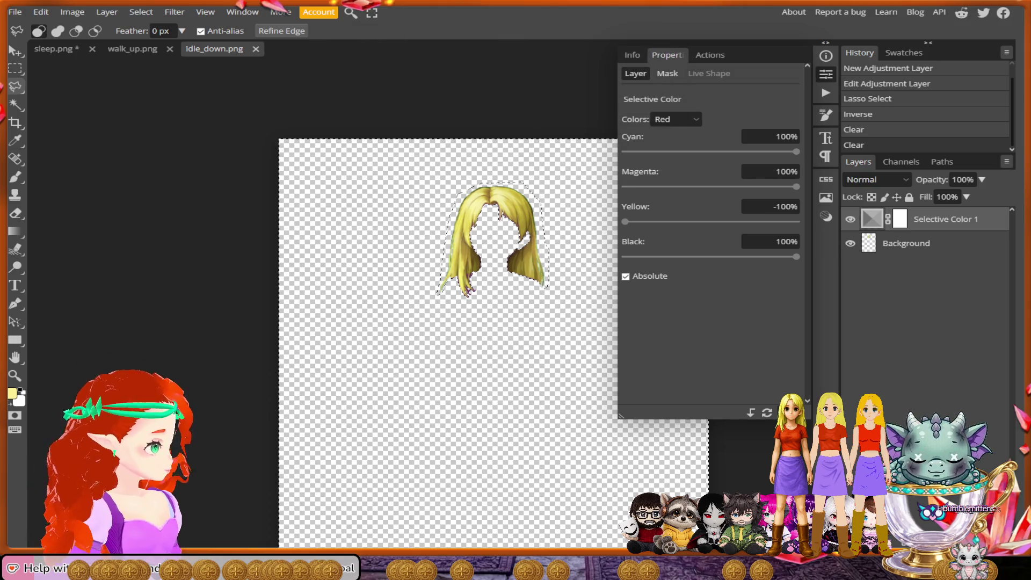
click(15, 12)
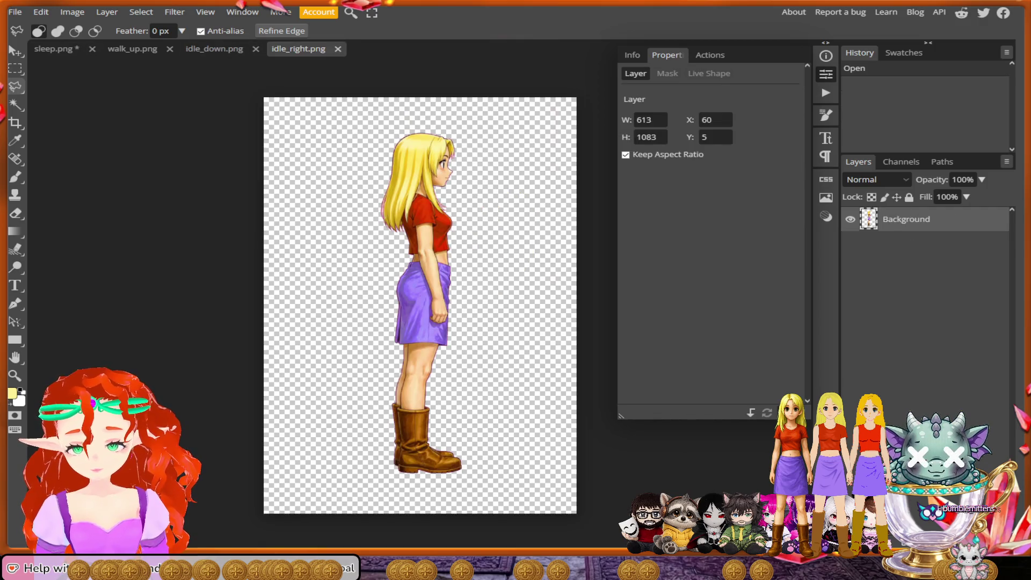
Step: Create a new action in the Actions panel to start recording
scroll(451, 191, up, 6)
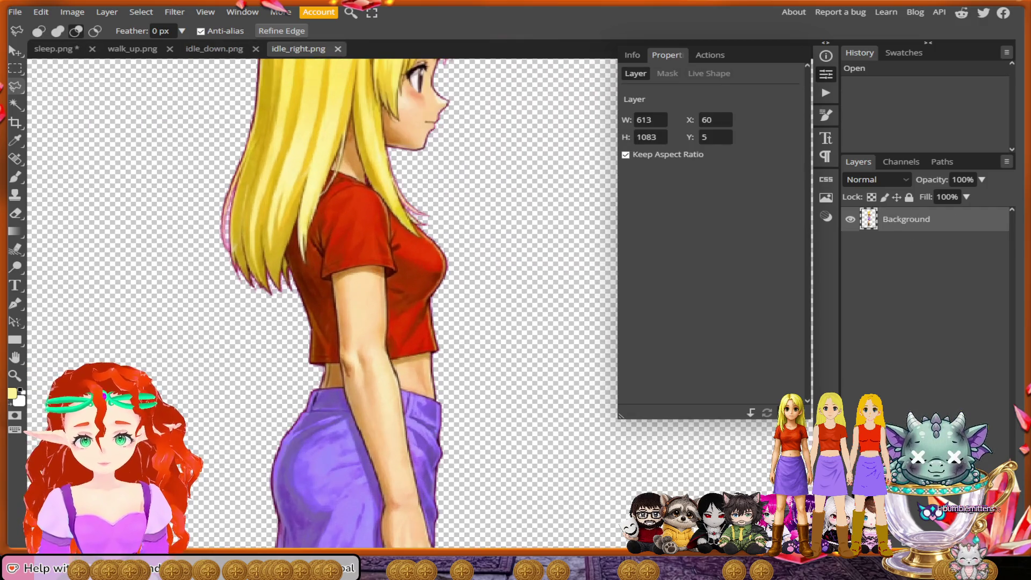
scroll(322, 300, up, 2)
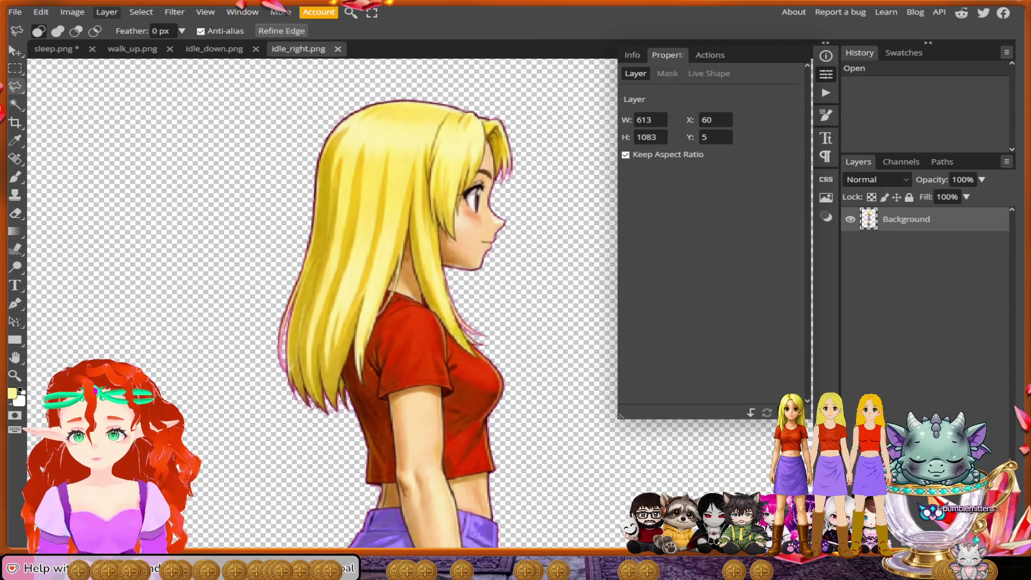
click(710, 55)
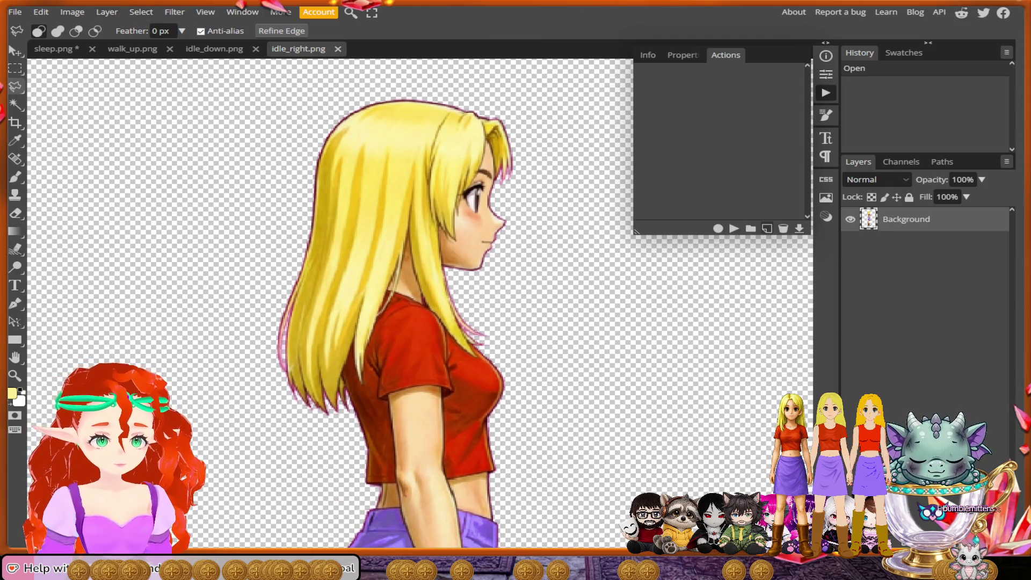
click(767, 228)
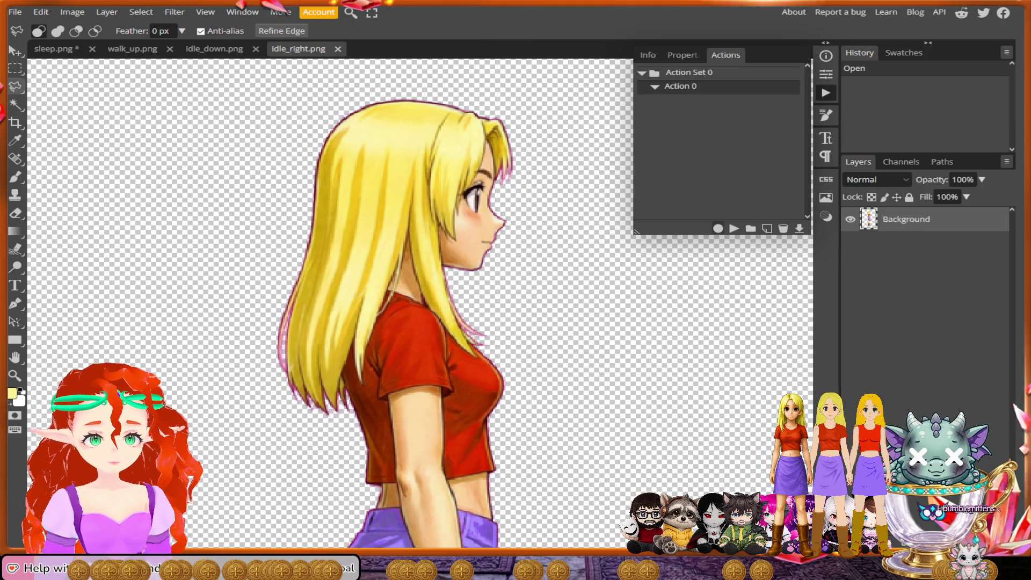
Step: Add a Selective Color layer with Reds Cyan 100, Magenta 100, Yellow -100, Black 100, Absolute
click(141, 12)
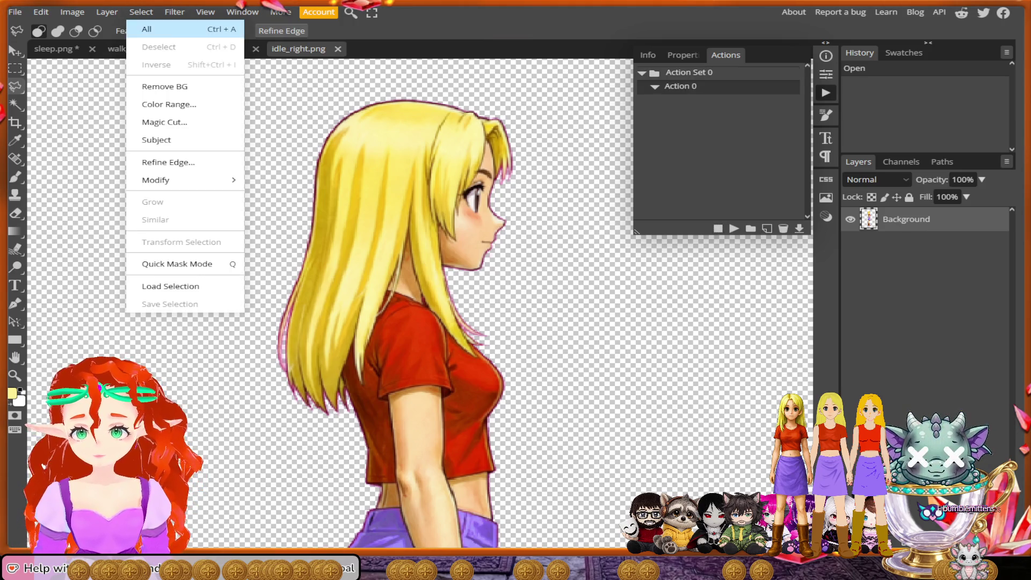
mouse_move(107, 11)
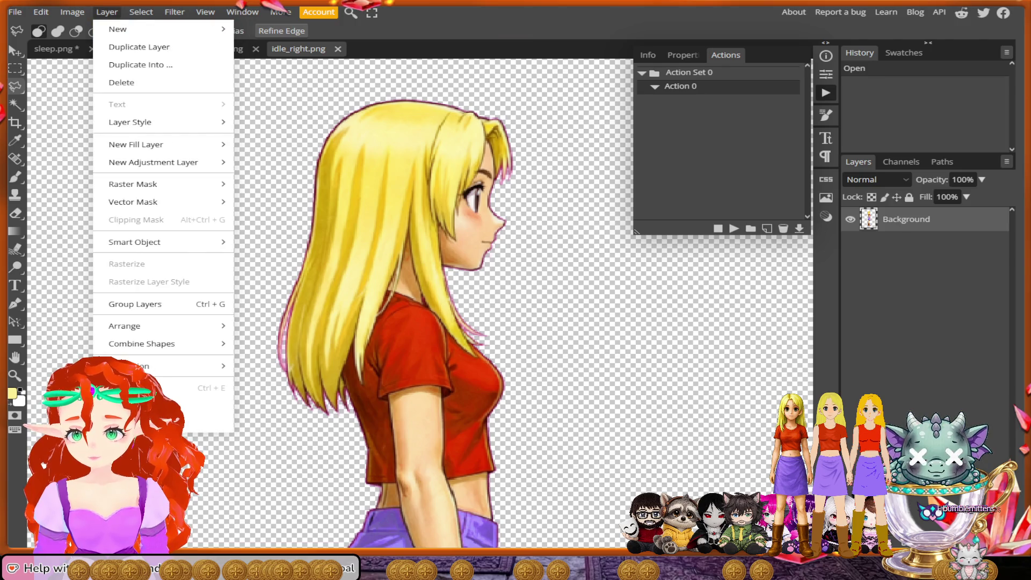
mouse_move(162, 163)
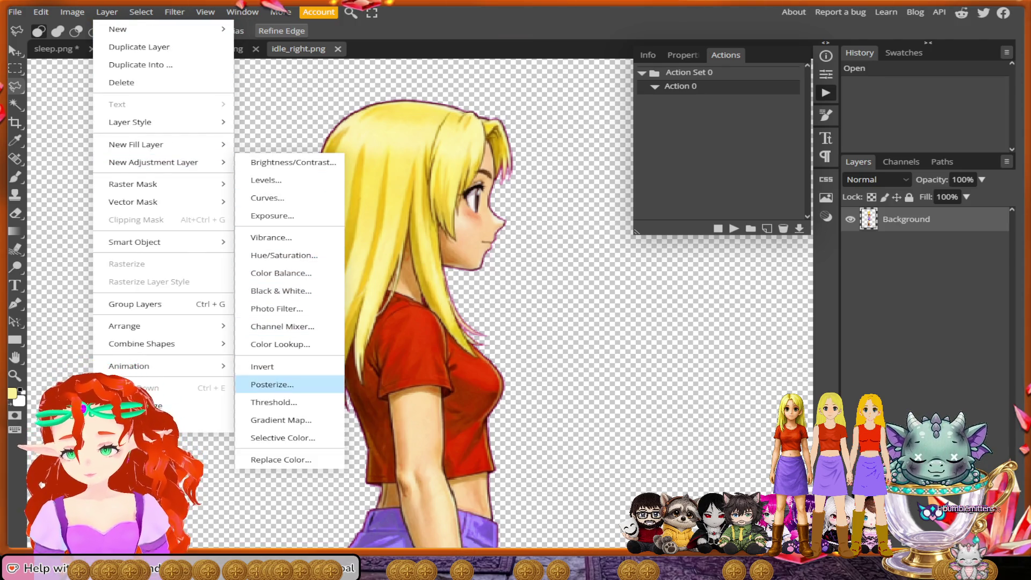
click(283, 438)
drag(710, 151, 796, 151)
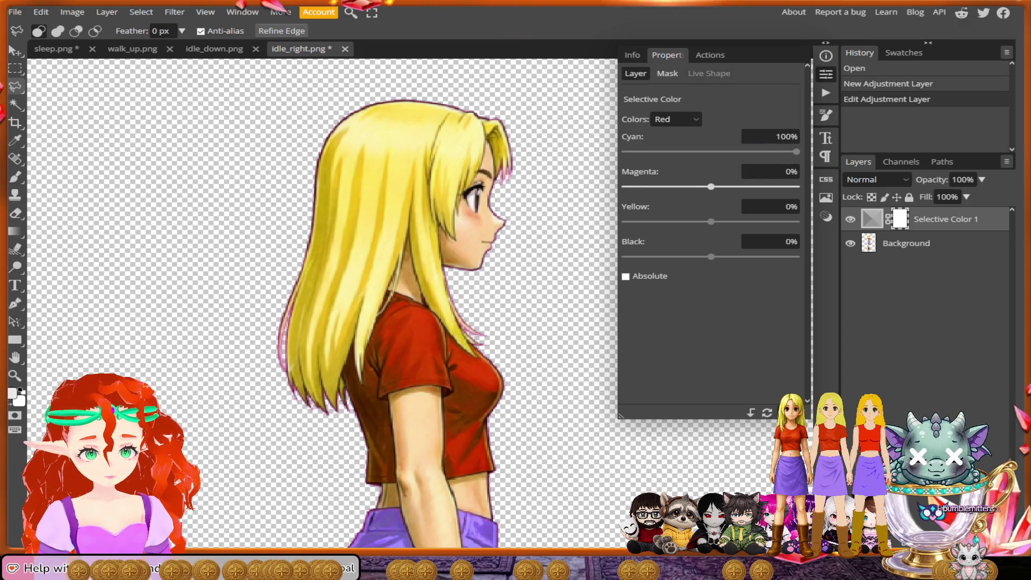
drag(711, 186, 796, 186)
drag(711, 221, 624, 222)
drag(711, 256, 796, 257)
click(626, 276)
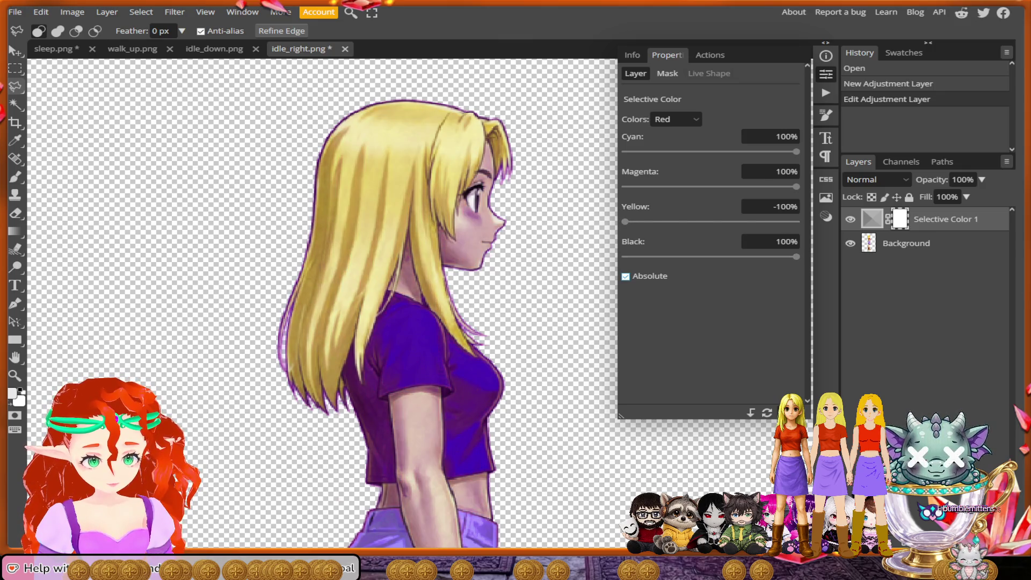
Step: Stop recording the action and select the Background layer
click(826, 93)
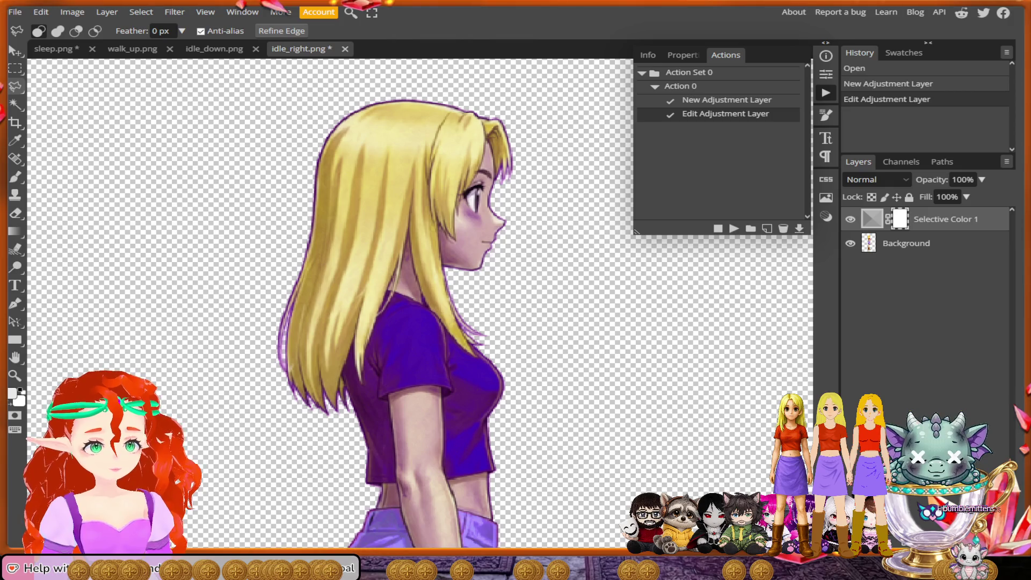
click(717, 228)
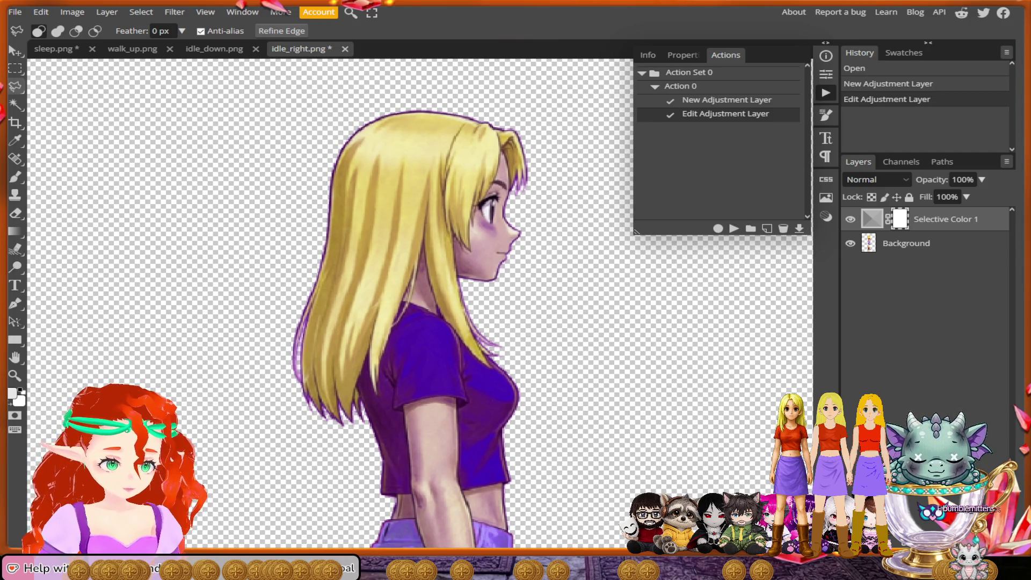
click(912, 242)
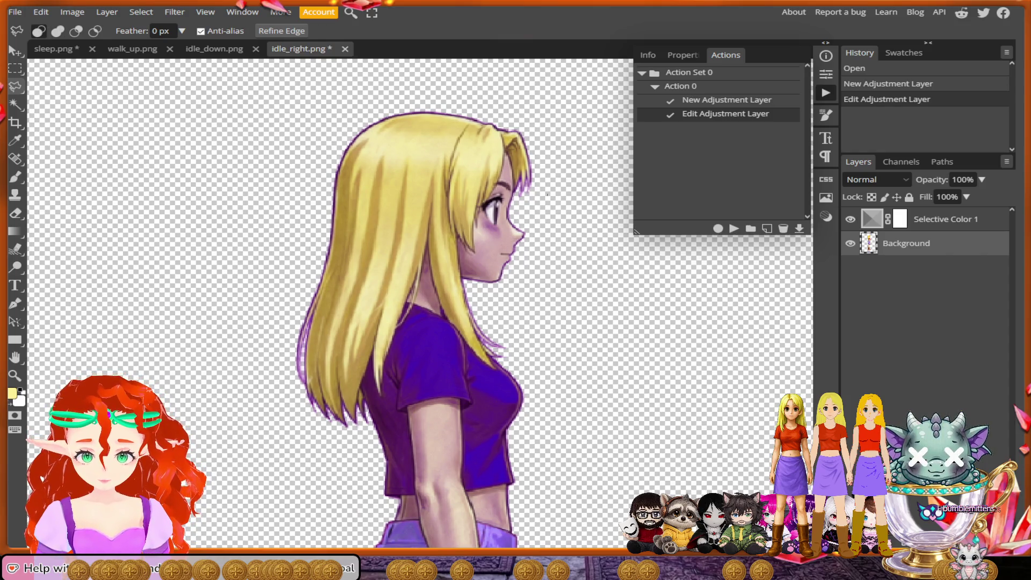
Step: Lasso the hair in idle_right from the top of the head down its edges and along the bottom
mouse_move(548, 195)
mouse_down()
mouse_move(539, 132)
mouse_move(418, 109)
mouse_move(327, 131)
mouse_move(321, 204)
mouse_move(272, 352)
mouse_move(296, 411)
mouse_move(340, 432)
mouse_move(373, 427)
mouse_move(370, 407)
mouse_up()
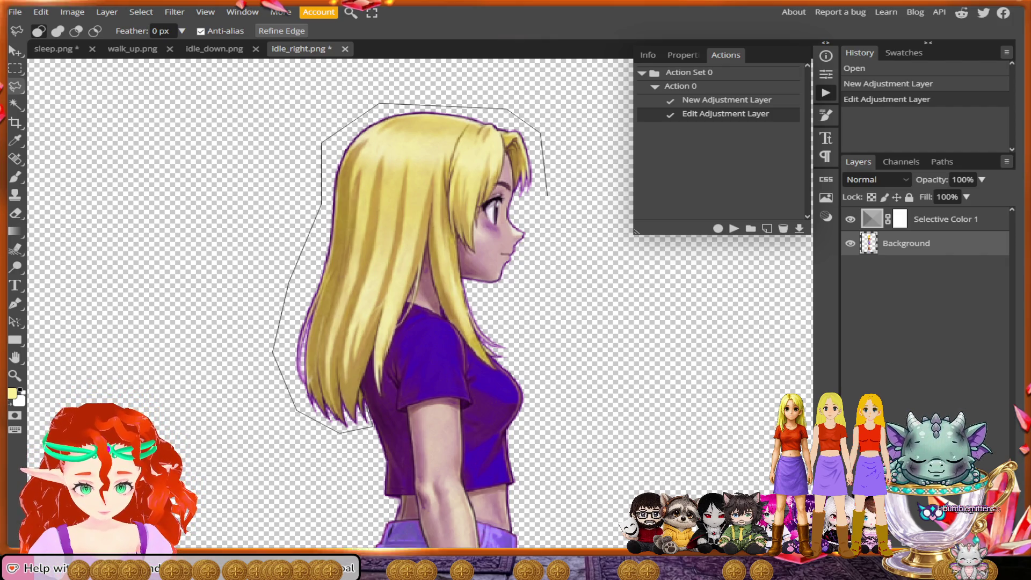
drag(369, 385, 374, 354)
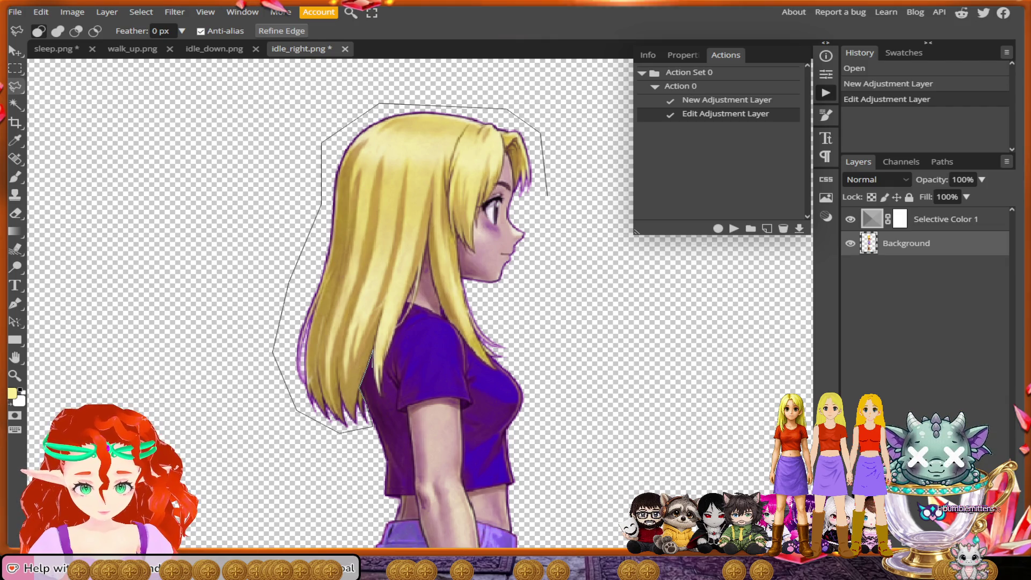
scroll(373, 357, up, 3)
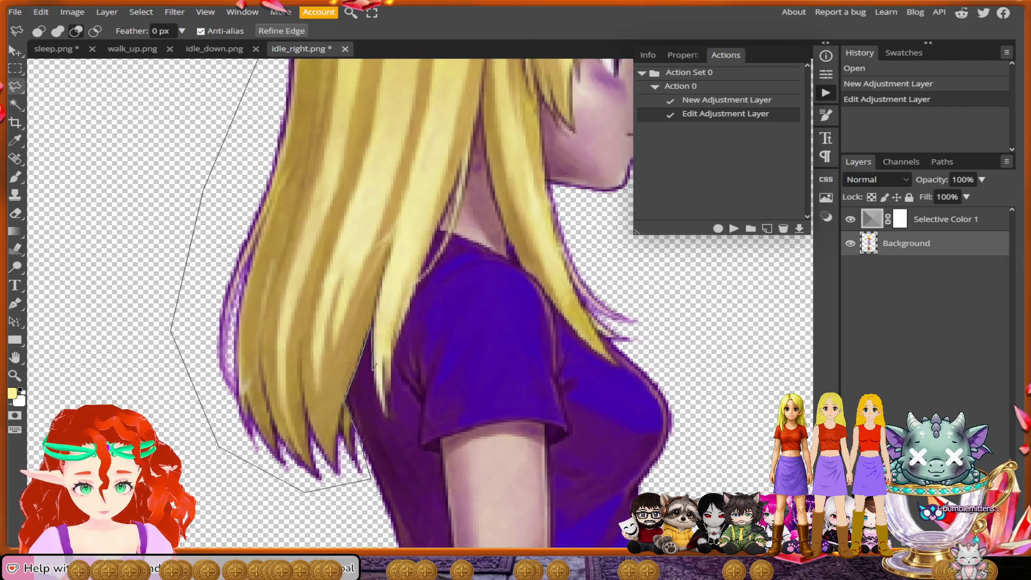
scroll(376, 376, up, 2)
mouse_move(374, 371)
mouse_down()
mouse_move(390, 436)
mouse_move(393, 352)
mouse_move(410, 312)
mouse_move(400, 329)
mouse_up()
mouse_move(418, 293)
mouse_down()
mouse_move(431, 246)
mouse_move(462, 219)
mouse_move(371, 317)
mouse_move(366, 299)
mouse_move(392, 242)
mouse_up()
mouse_move(404, 176)
mouse_down()
mouse_move(420, 109)
mouse_move(459, 248)
mouse_up()
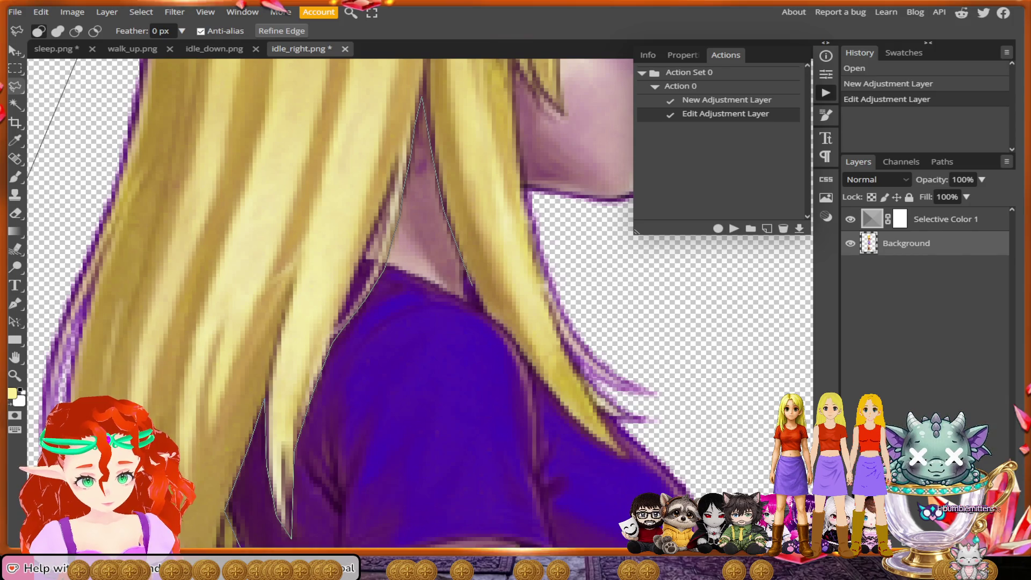
drag(486, 312, 503, 328)
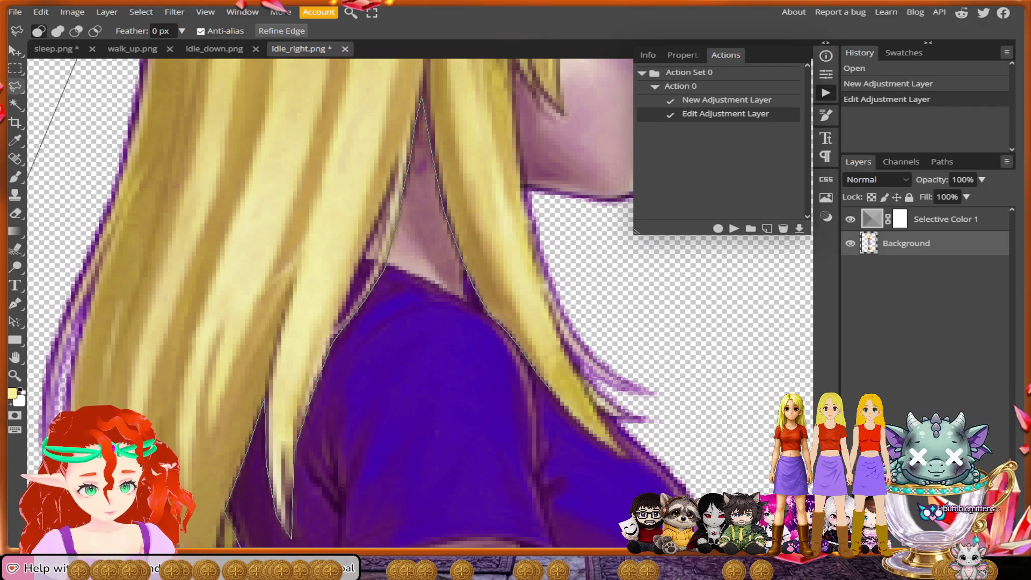
drag(553, 396, 623, 457)
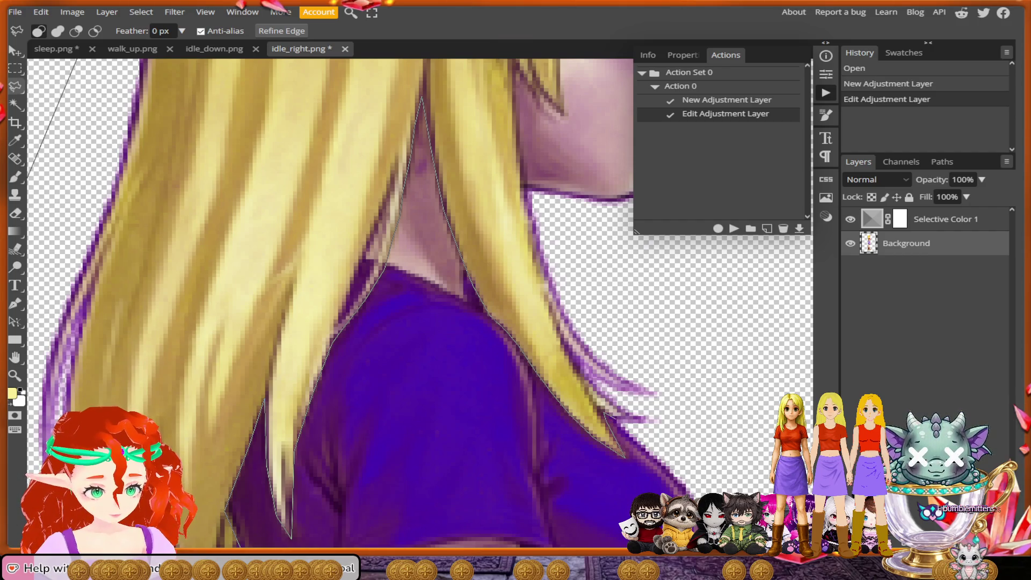
mouse_move(626, 428)
mouse_down()
mouse_move(697, 425)
mouse_move(687, 357)
mouse_move(534, 196)
mouse_up()
Step: Finish the hair outline beside the neck and past the chin, holding Alt to subtract the neck
scroll(473, 344, up, 5)
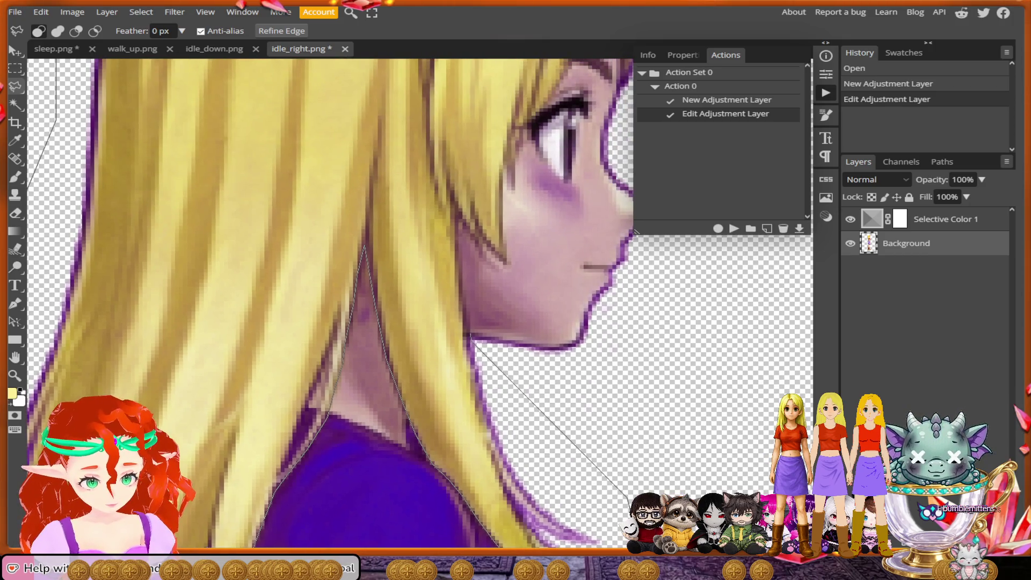
drag(468, 331, 457, 223)
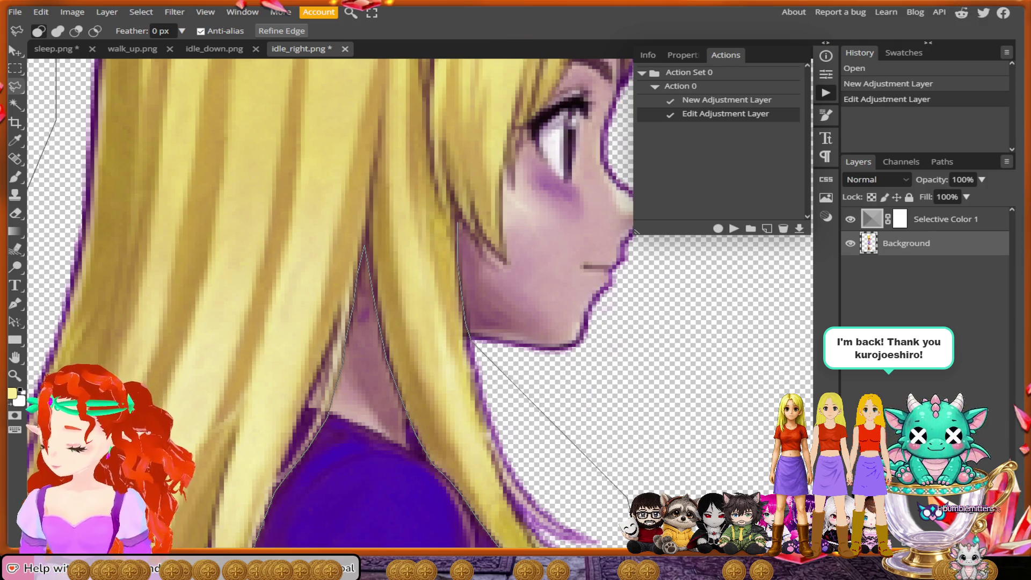
mouse_move(456, 222)
mouse_down()
mouse_move(455, 203)
mouse_move(477, 245)
mouse_up()
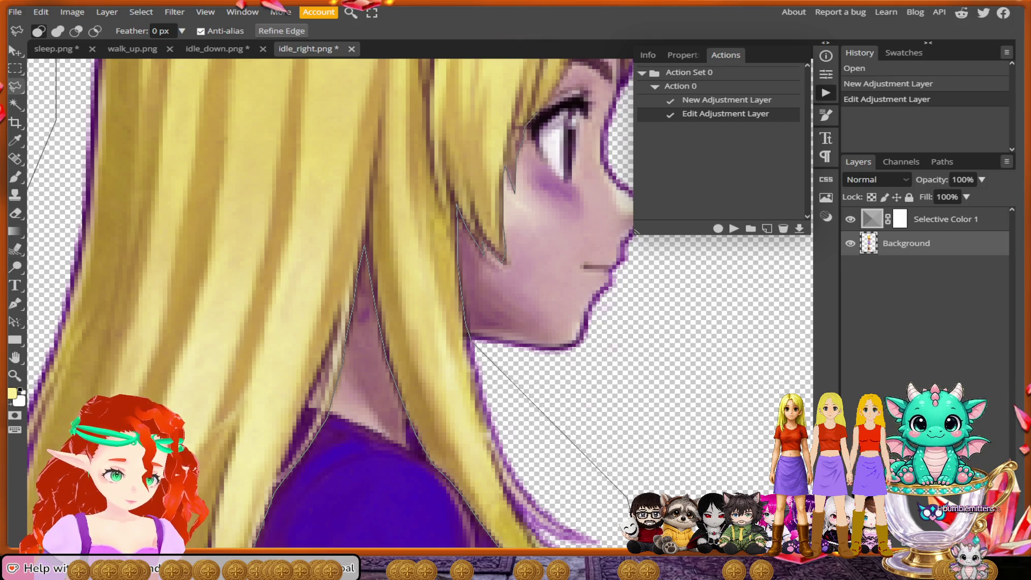
scroll(330, 303, up, 2)
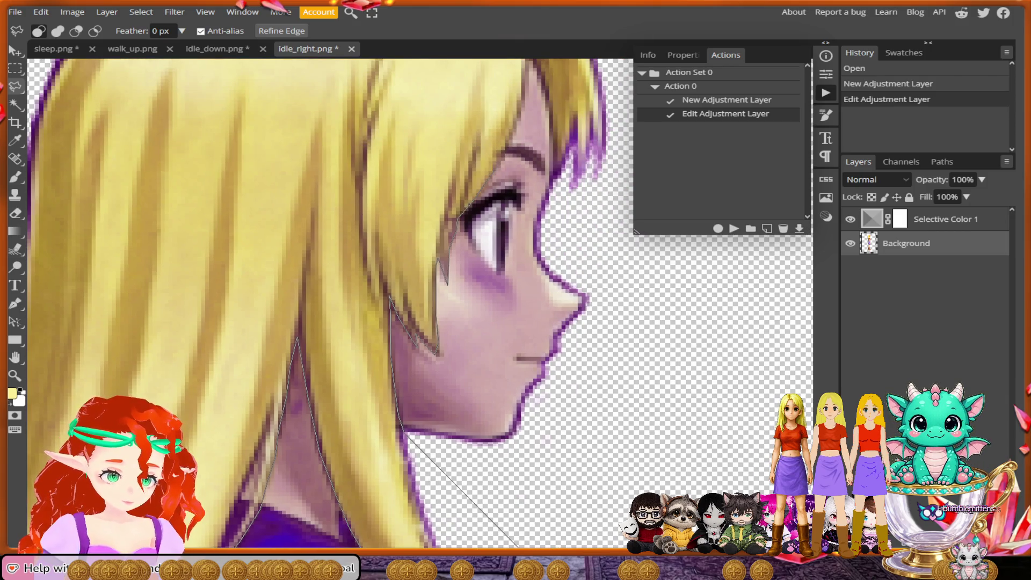
scroll(419, 304, up, 2)
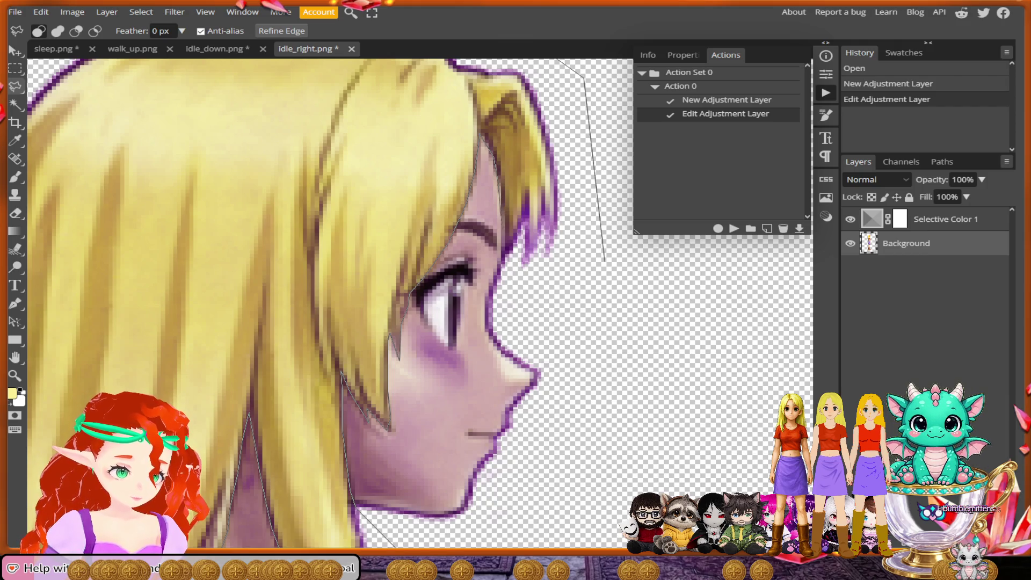
mouse_move(506, 231)
mouse_down()
mouse_move(508, 264)
mouse_move(591, 277)
mouse_up()
mouse_move(376, 344)
mouse_down()
mouse_move(405, 335)
mouse_move(484, 258)
mouse_move(574, 193)
mouse_up()
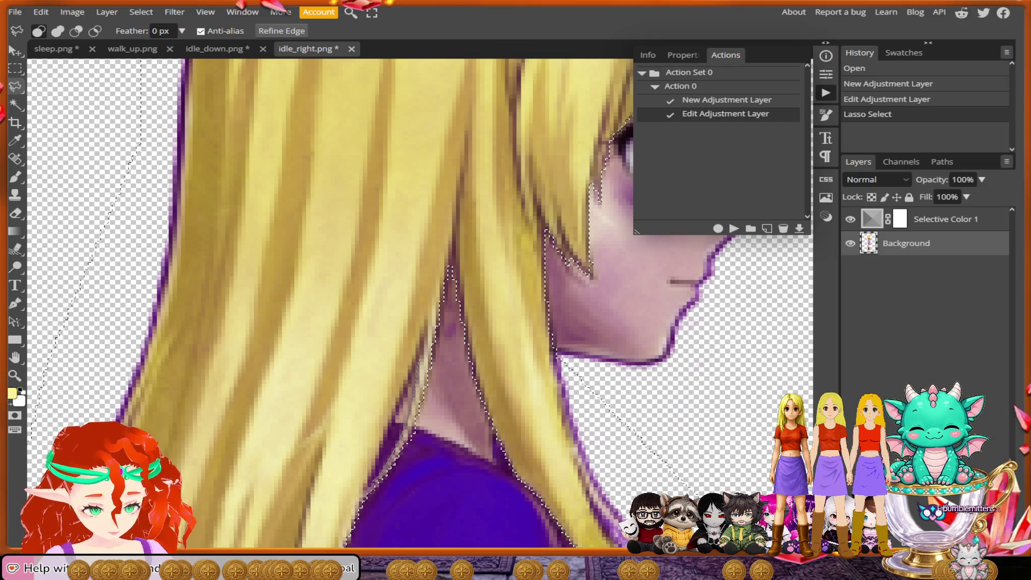
drag(370, 485, 415, 373)
key(alt)
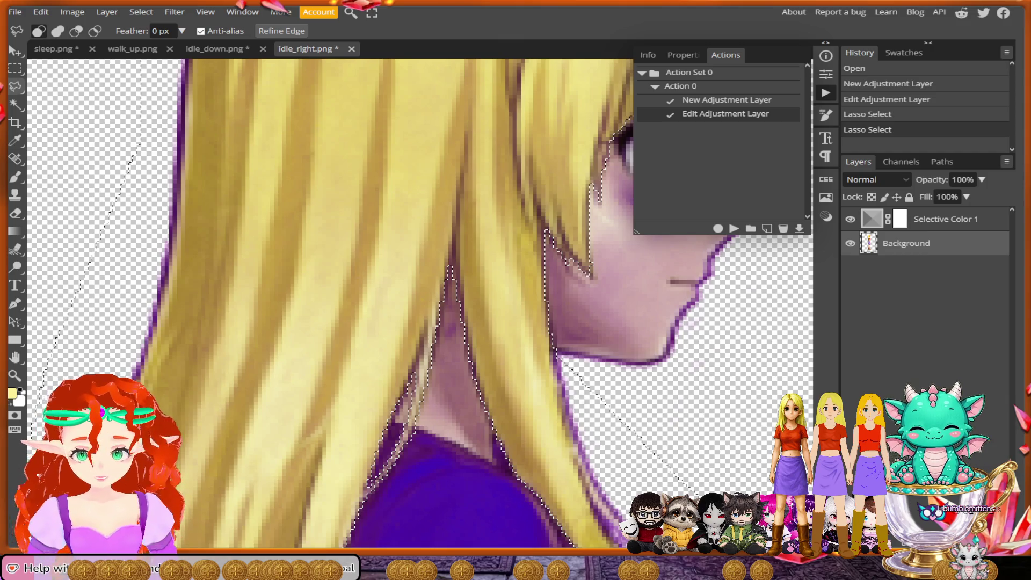
scroll(552, 378, down, 6)
Step: Invert the selection and delete everything in idle_right except the hair
scroll(441, 322, down, 3)
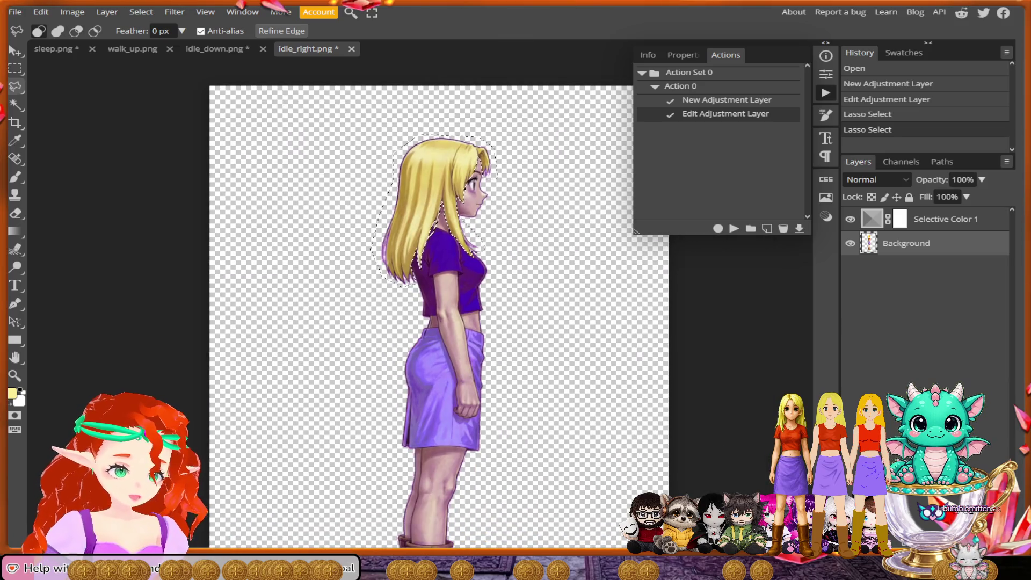
click(141, 12)
click(148, 63)
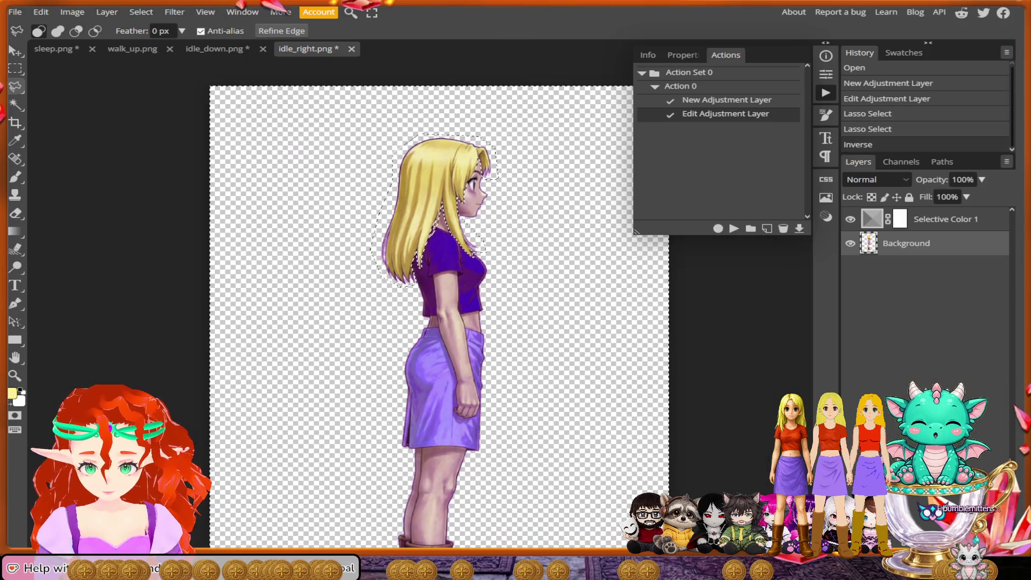
key(Delete)
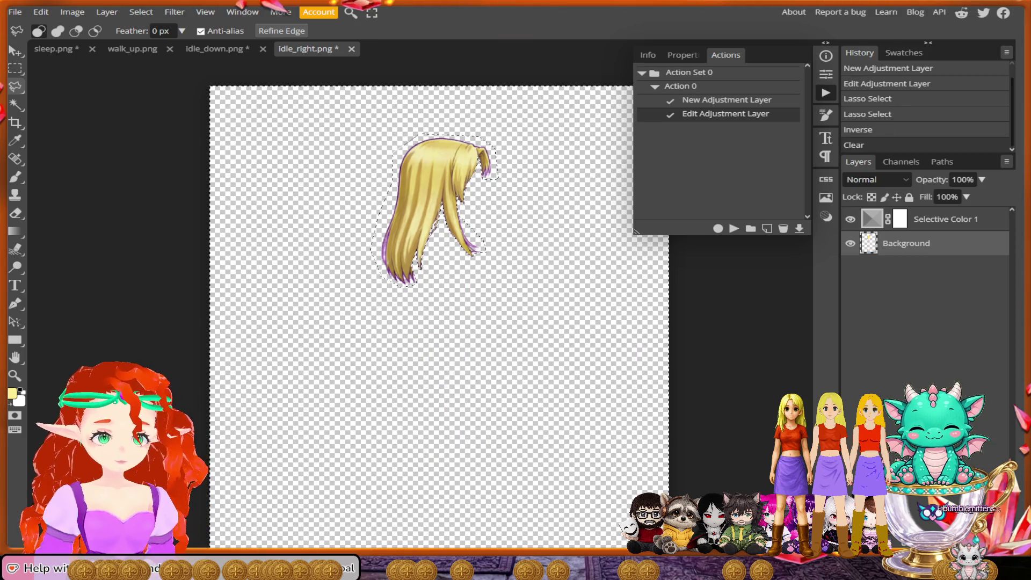
Step: Export the hair-only frame as PNG named idle_righthair and dismiss the ad-blocker notice
click(15, 11)
mouse_move(41, 184)
click(140, 184)
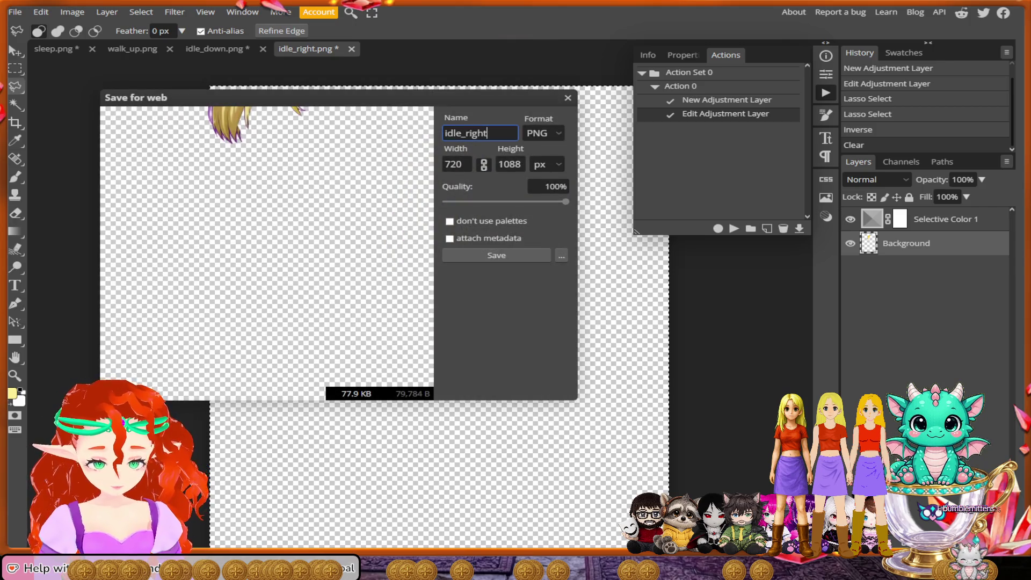
text(hair)
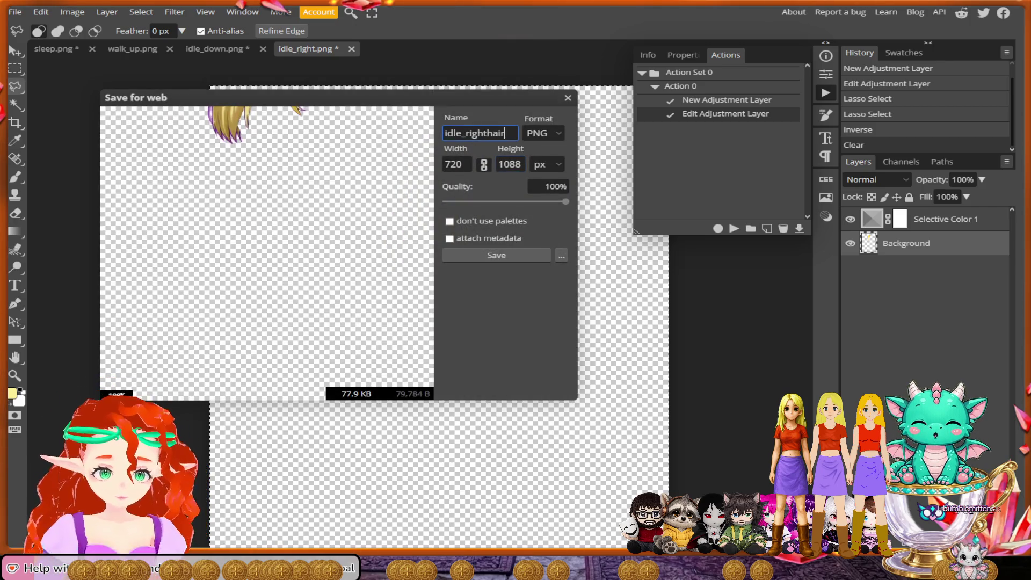
key(Return)
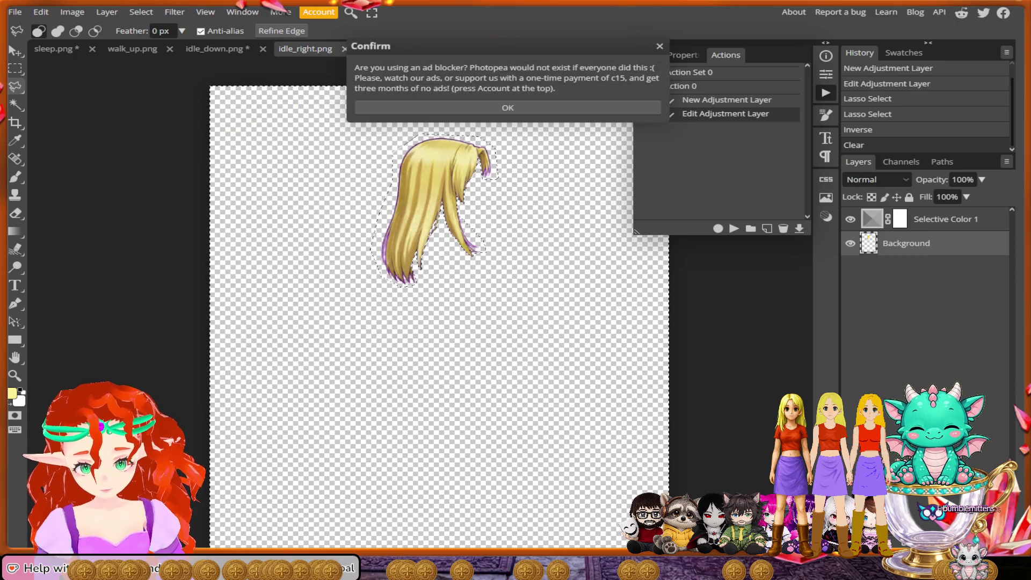
key(Return)
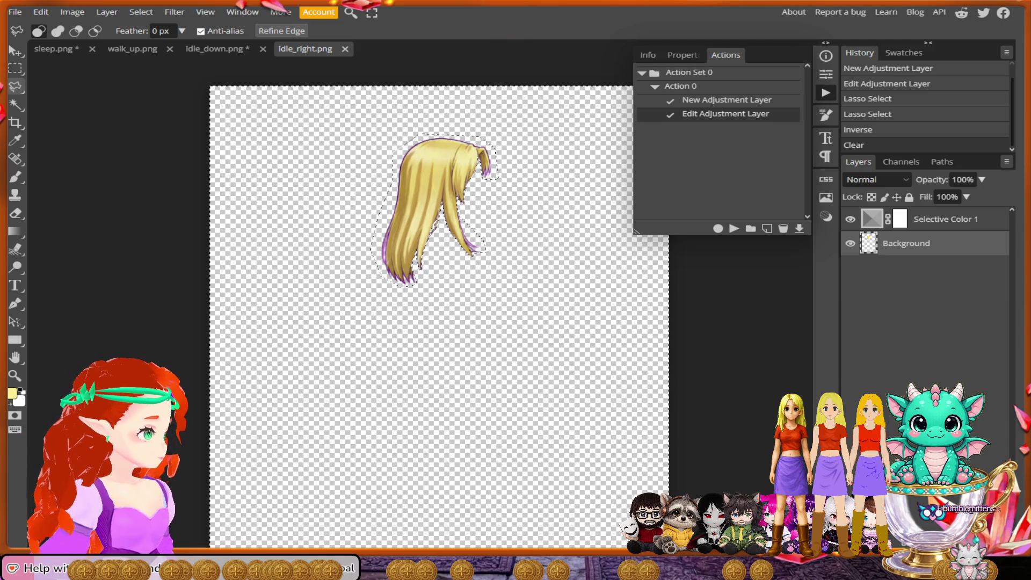
click(15, 12)
click(15, 12)
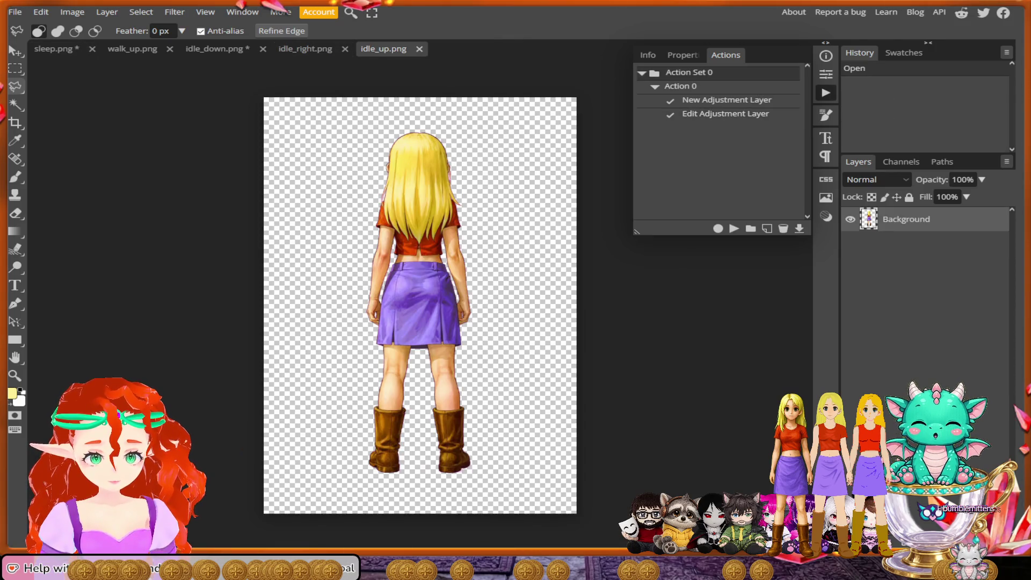
Step: Play the recorded purple Selective Color action on idle_up, then start lassoing the hair's crown
click(733, 228)
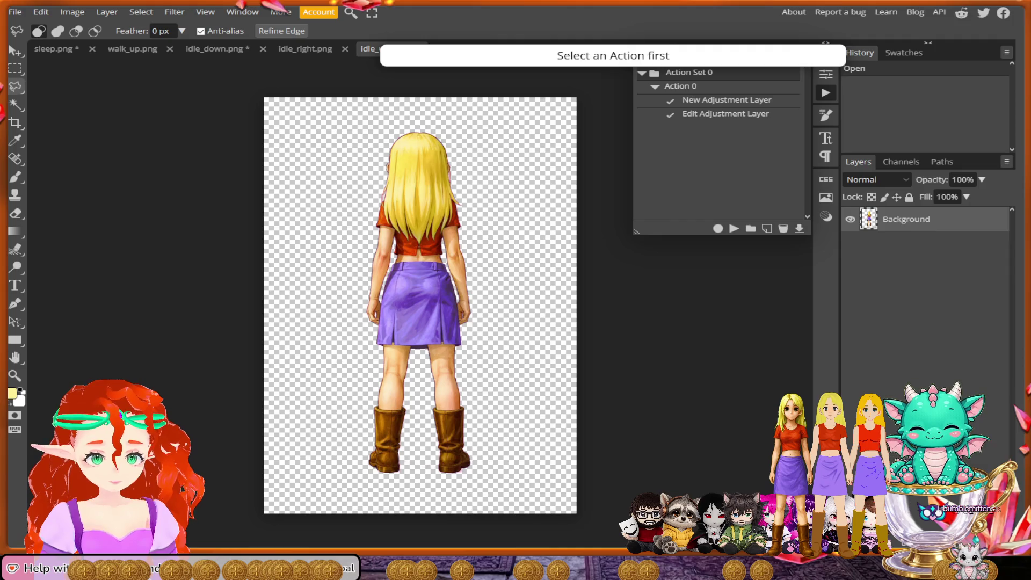
click(734, 228)
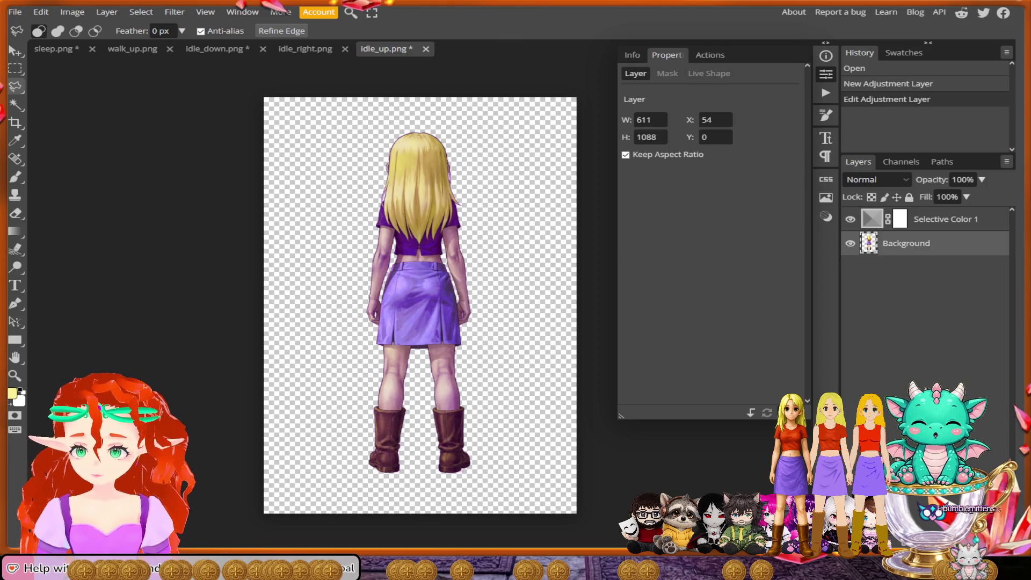
scroll(432, 175, up, 5)
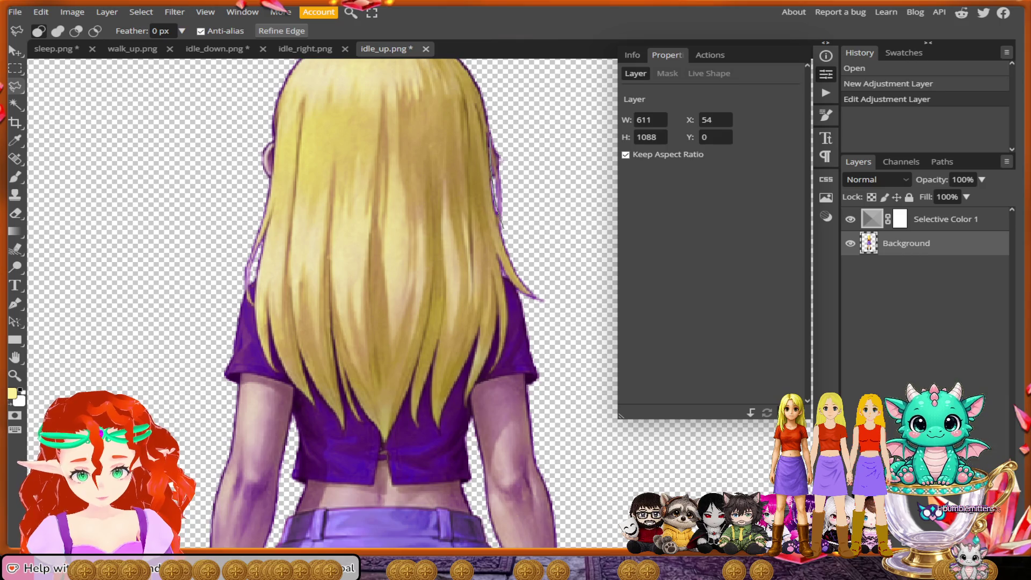
scroll(322, 301, up, 3)
click(537, 352)
click(519, 171)
Step: Place lasso points across the top and down the left side of the hair to the shirt
click(460, 143)
click(348, 146)
click(310, 204)
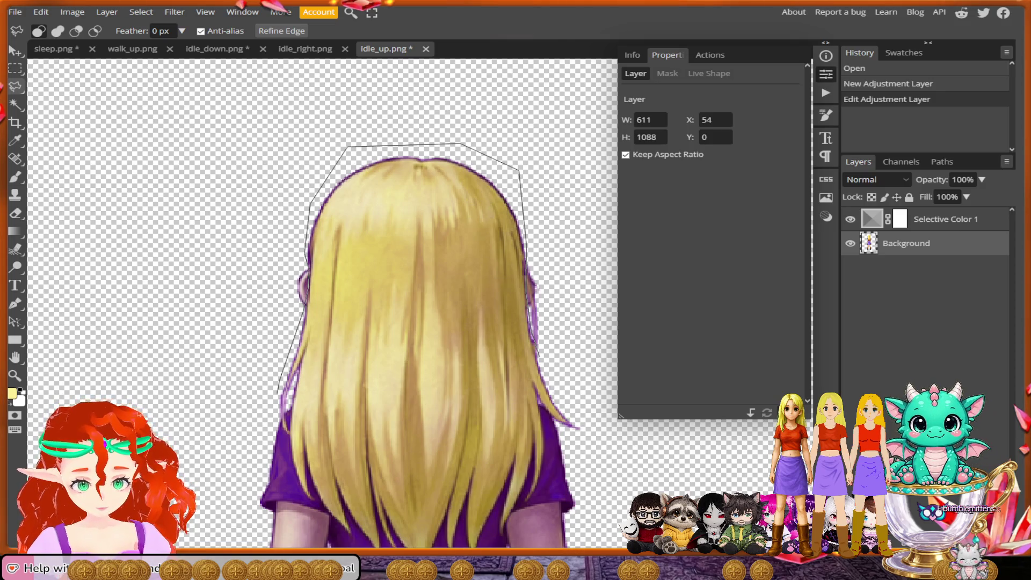
scroll(271, 414, up, 5)
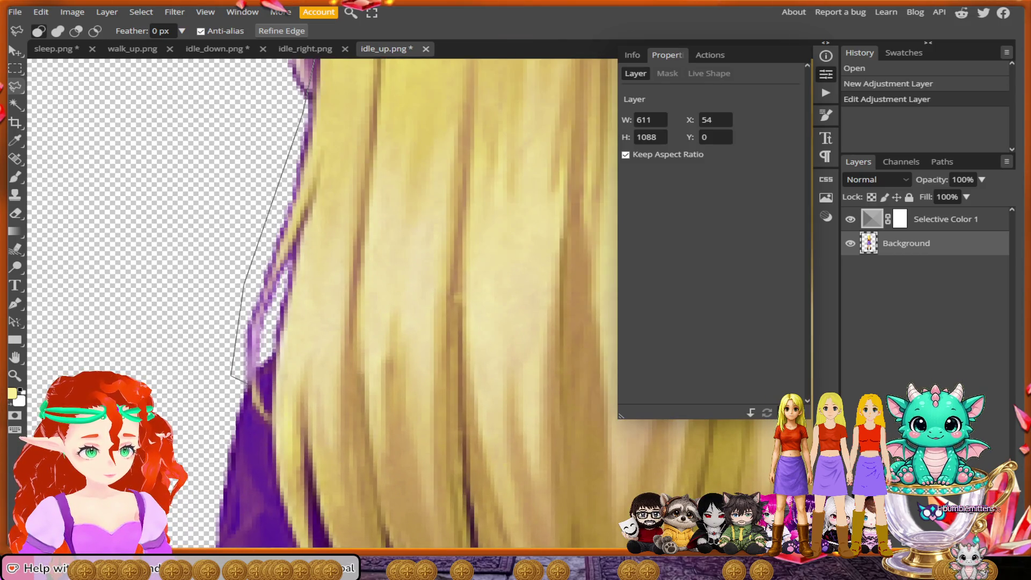
click(248, 385)
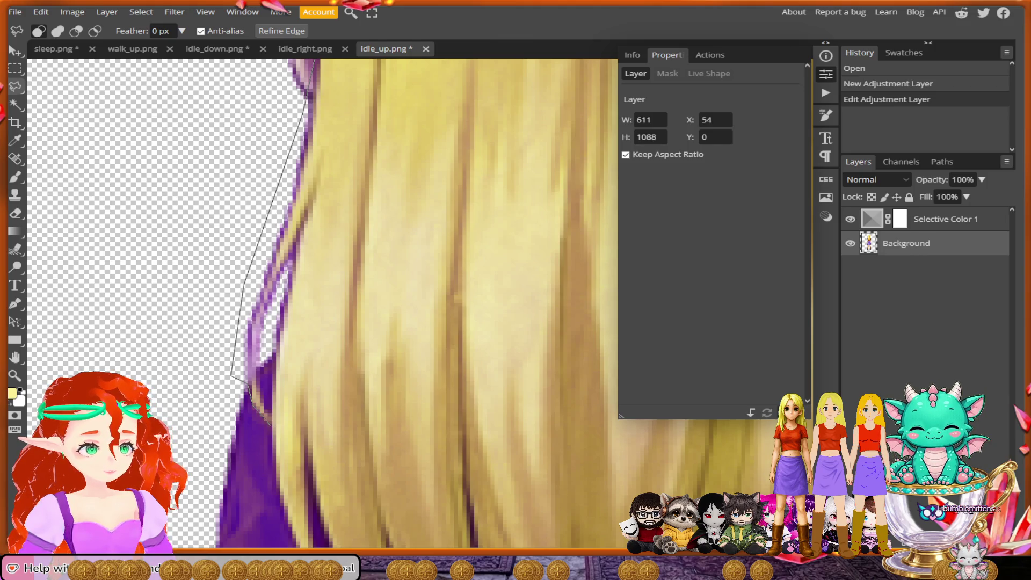
click(270, 421)
drag(284, 395, 253, 326)
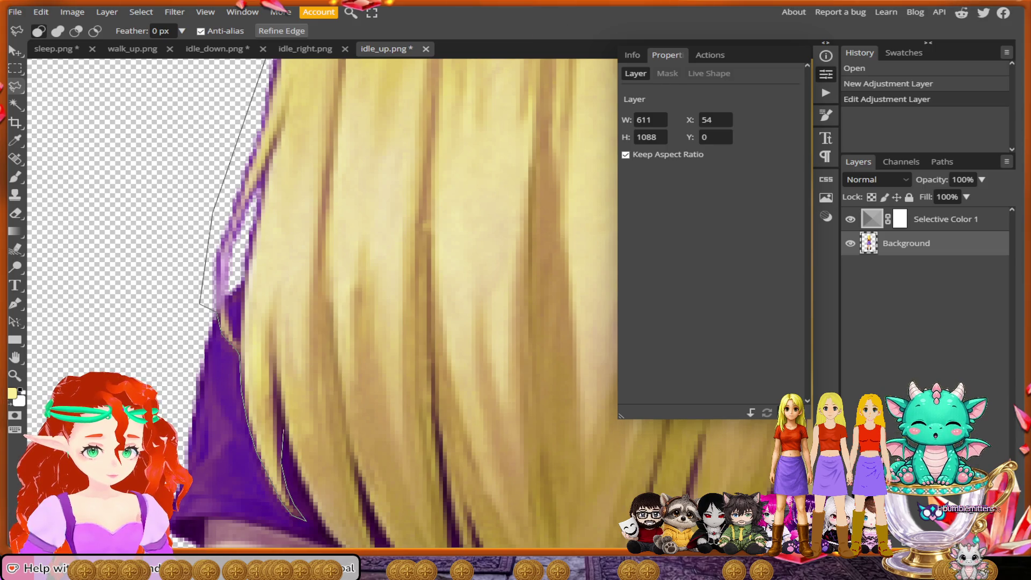
scroll(304, 520, down, 3)
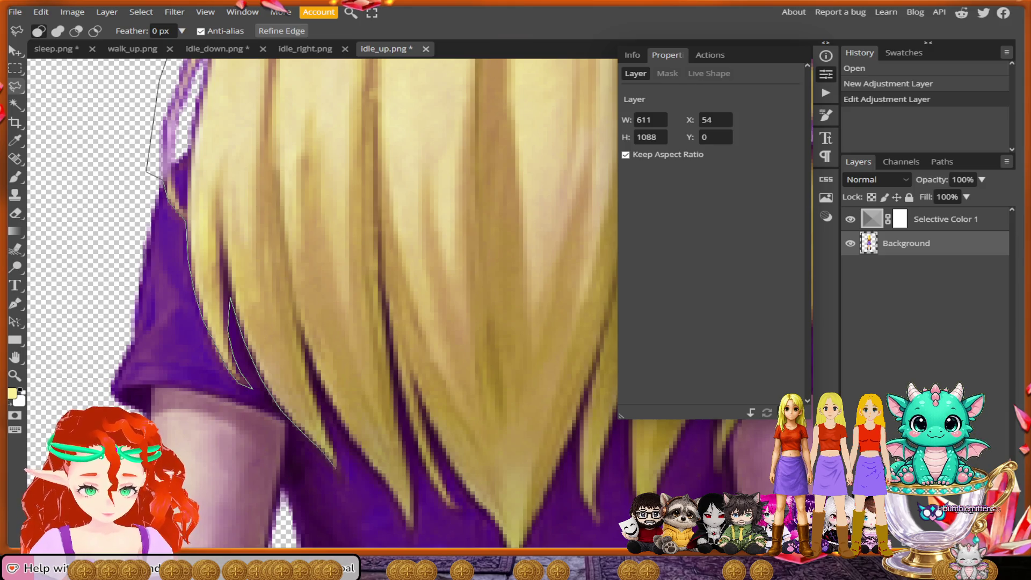
click(340, 475)
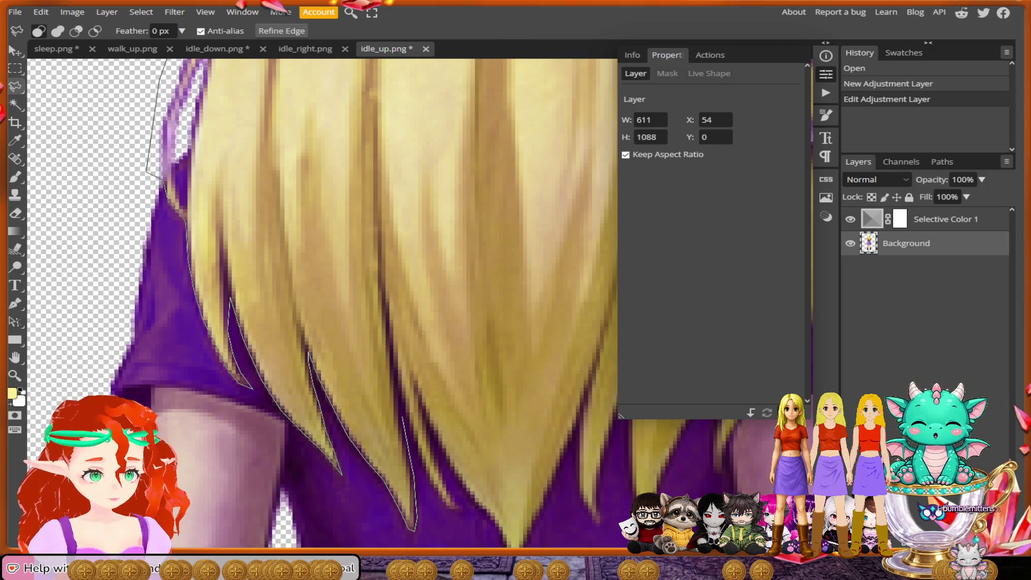
Step: Trace the outline in and out along the jagged strand tips at the bottom of the hair
click(403, 416)
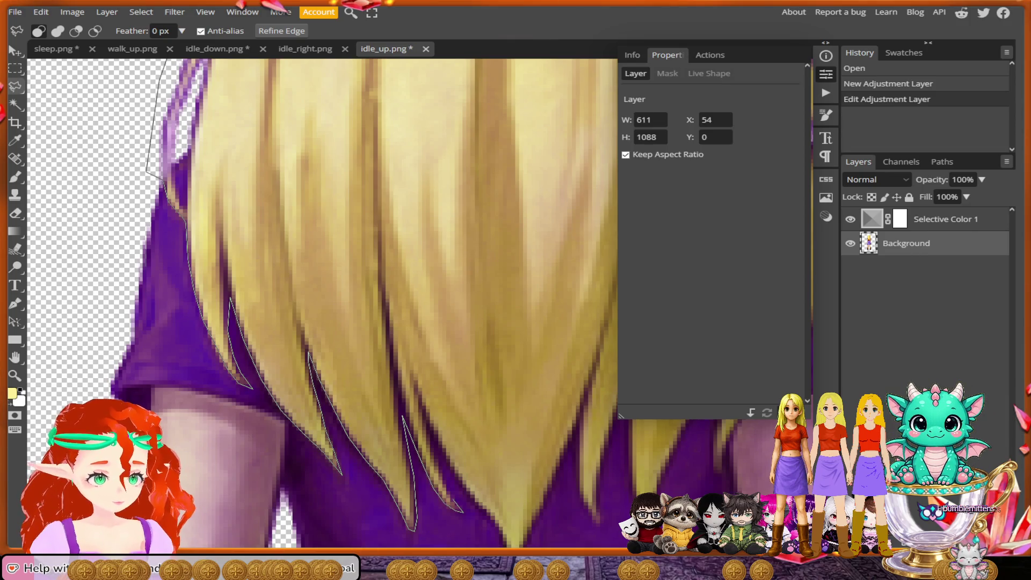
click(463, 511)
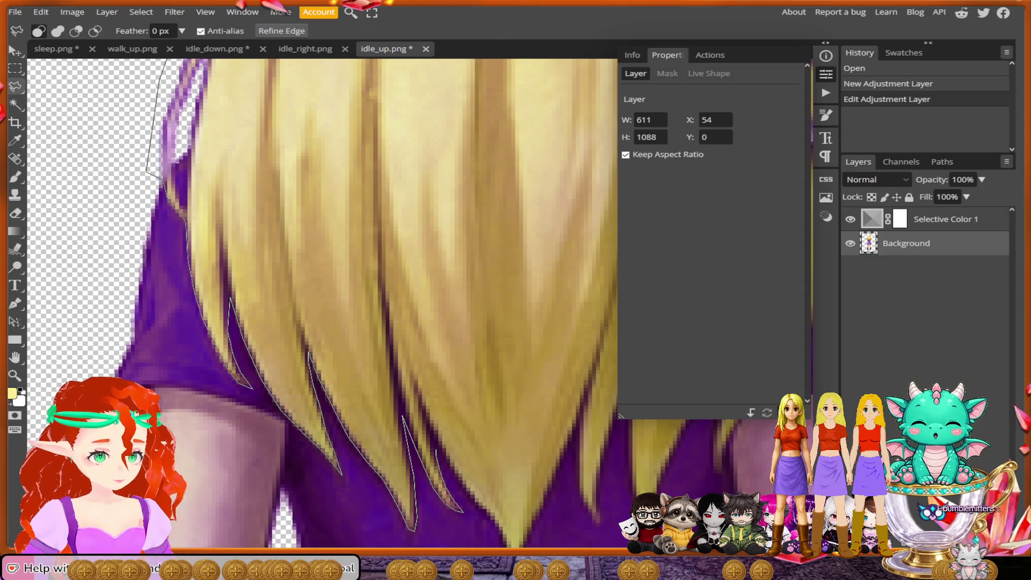
click(435, 439)
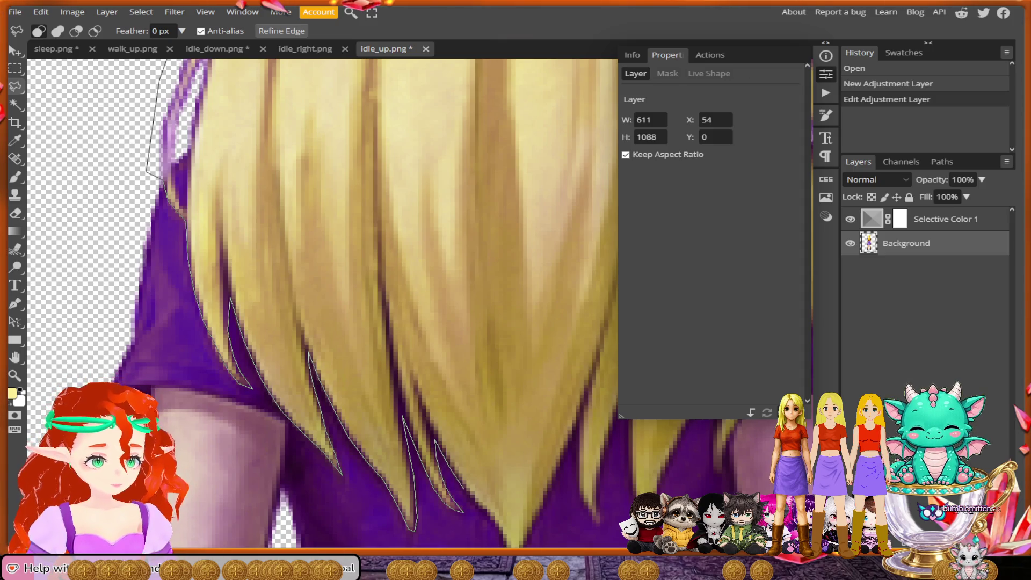
scroll(475, 507, down, 2)
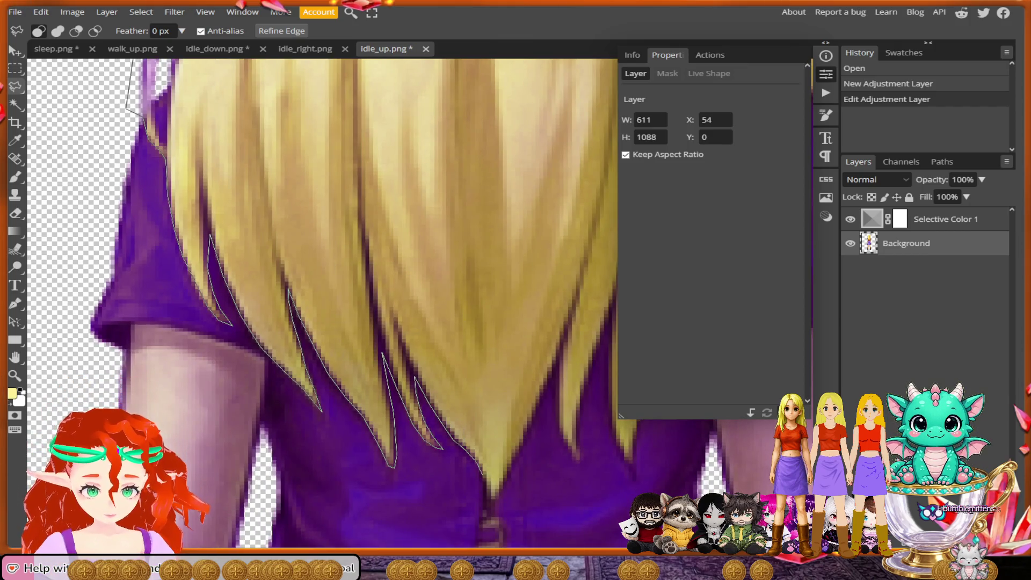
click(494, 503)
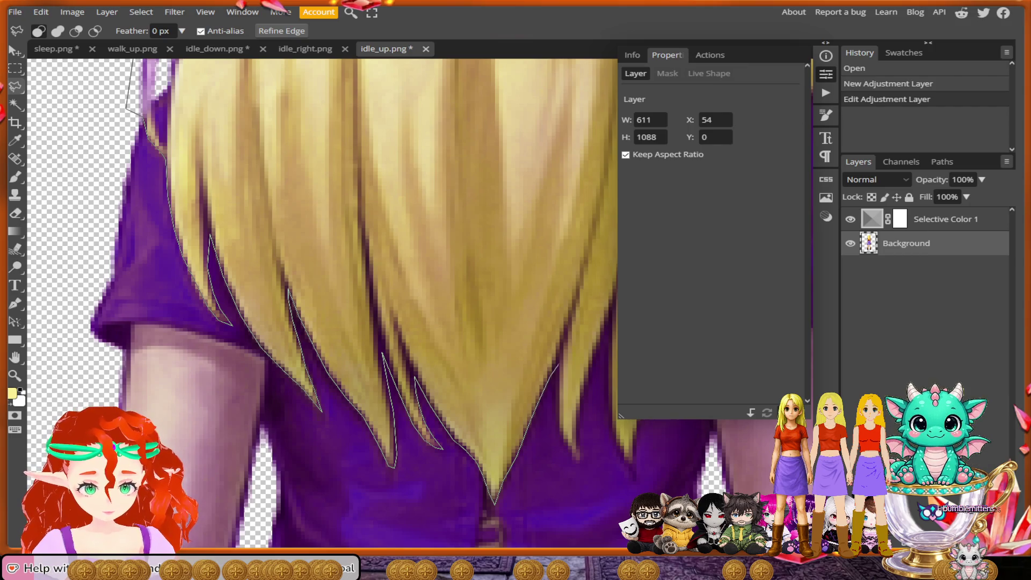
click(559, 361)
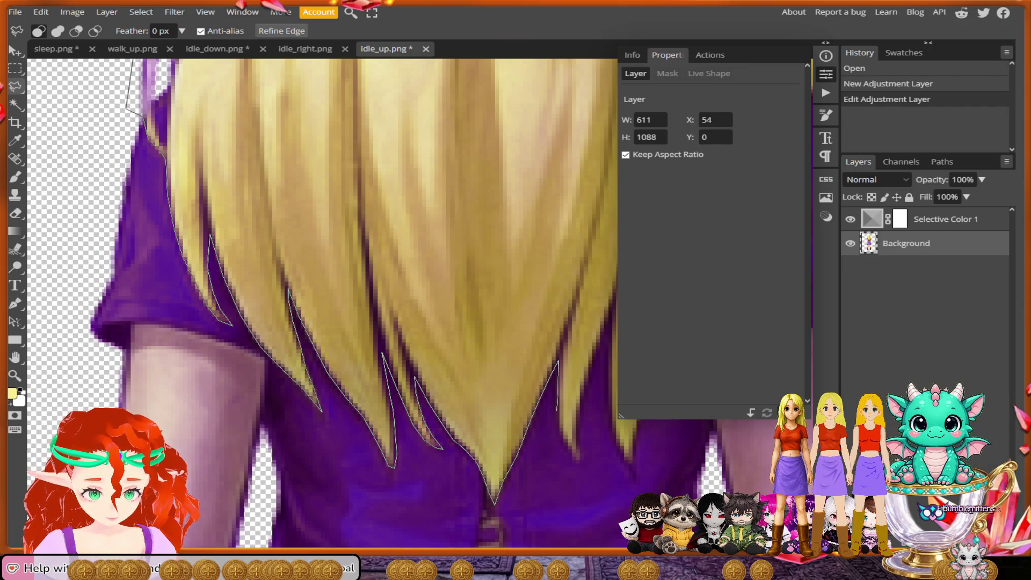
click(559, 427)
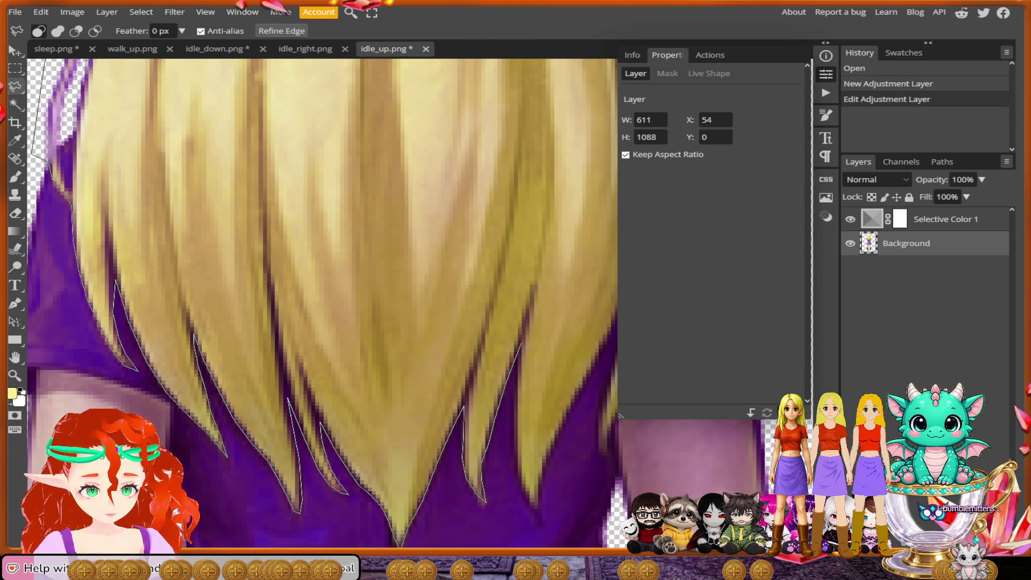
click(521, 339)
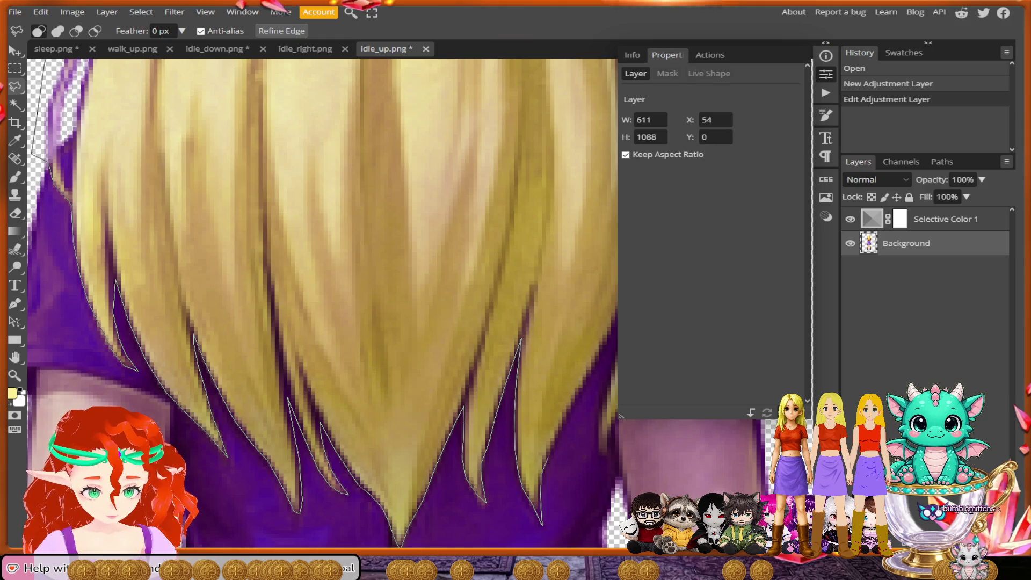
click(542, 524)
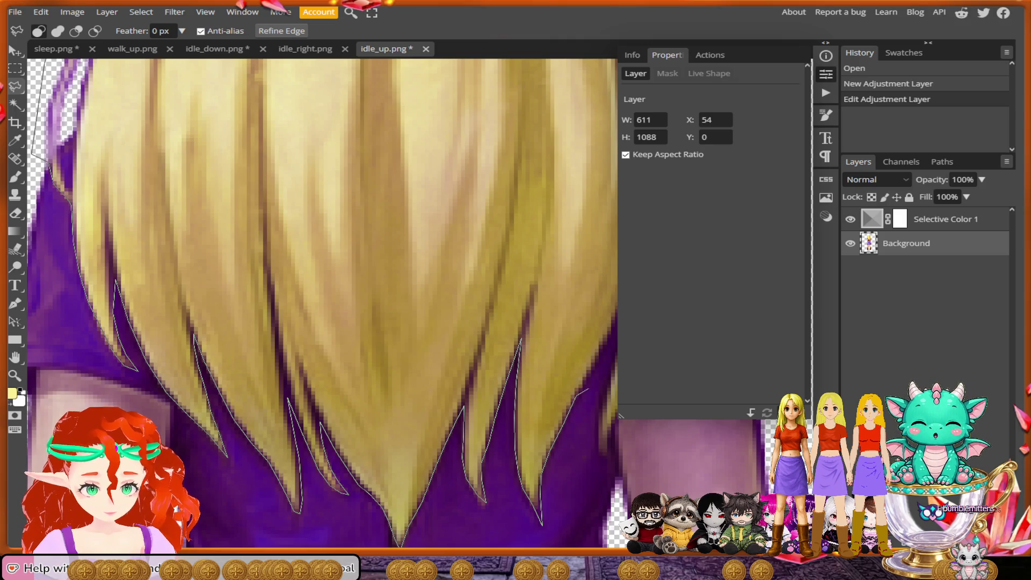
scroll(573, 400, right, 2)
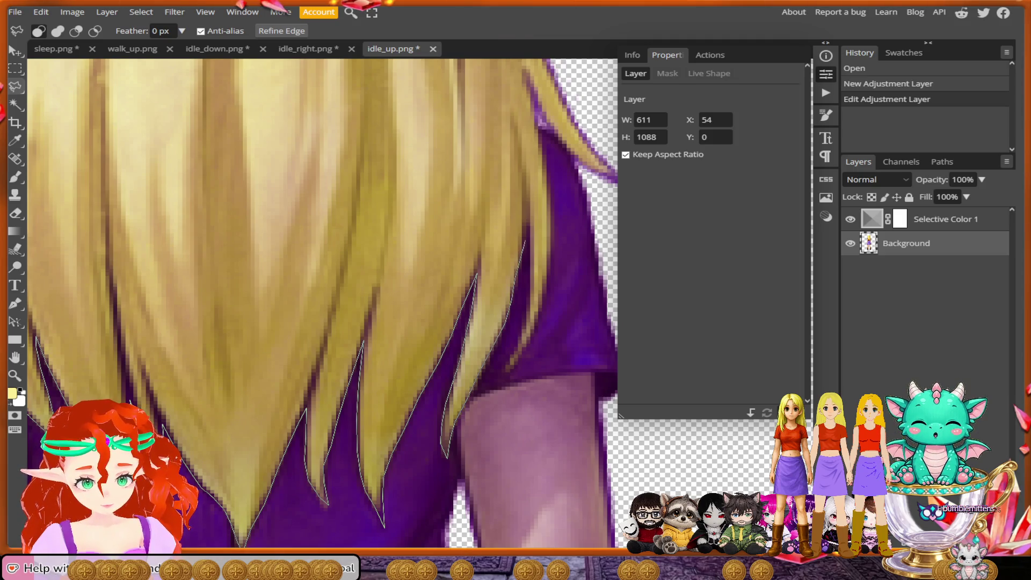
Step: Follow the hair's right edge around the stray strand over the shoulder and close the selection
click(528, 225)
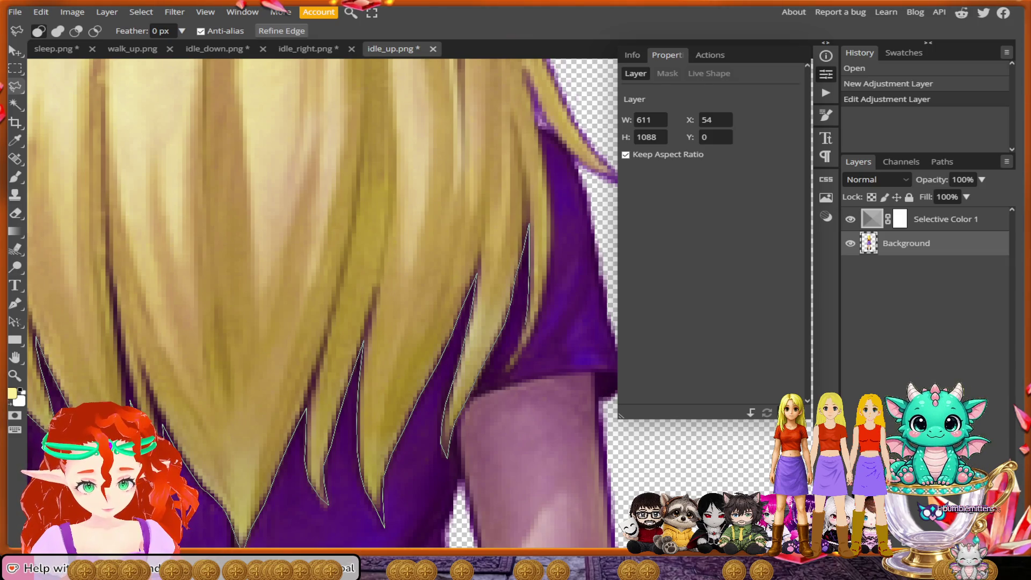
click(503, 376)
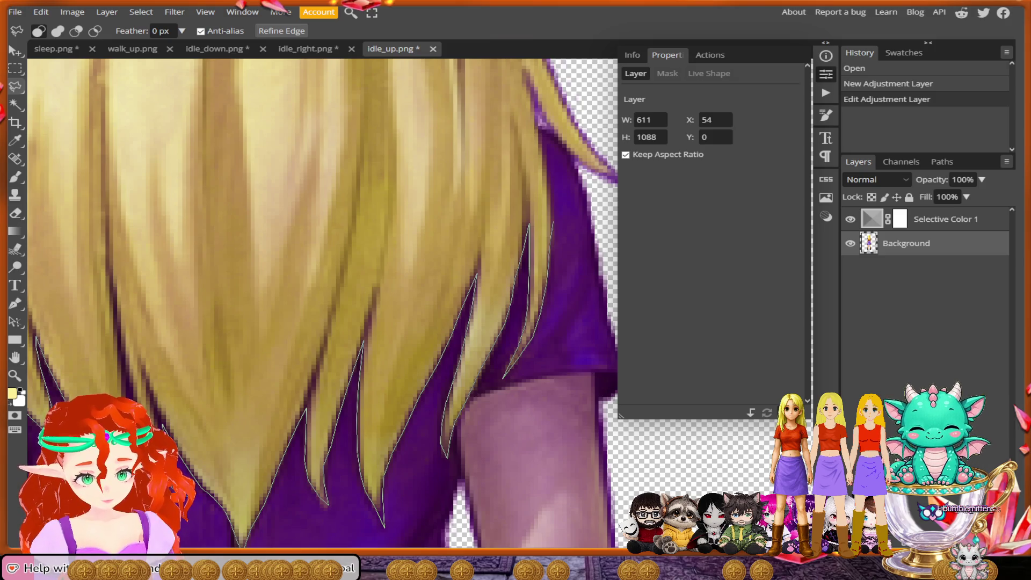
scroll(537, 317, up, 2)
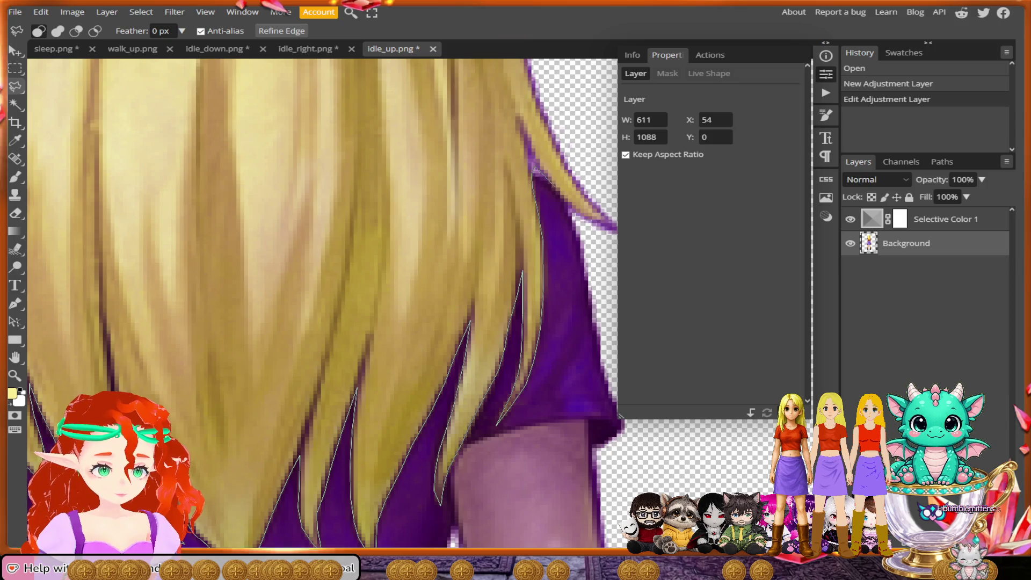
click(571, 213)
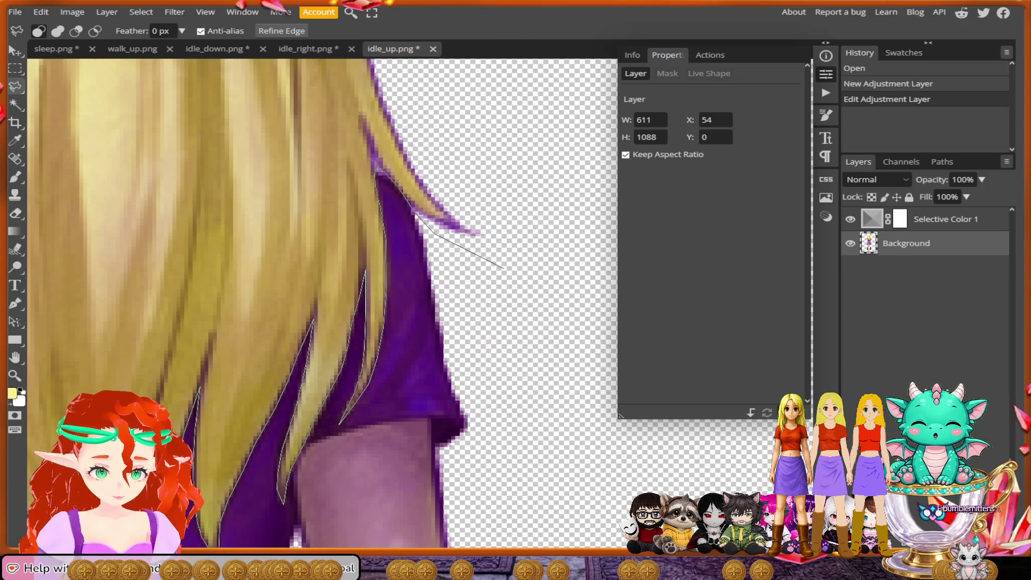
click(471, 386)
click(543, 422)
click(563, 336)
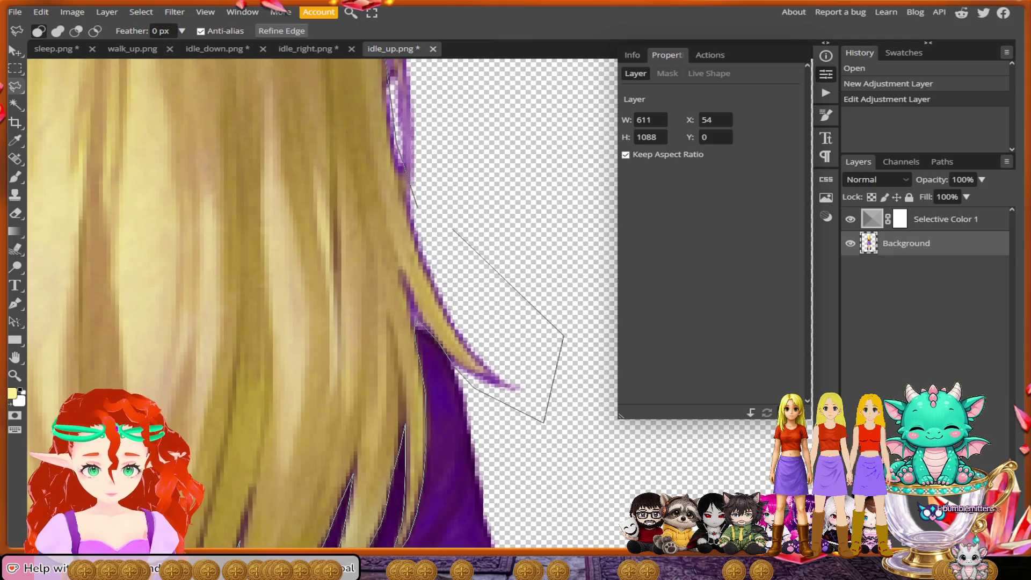
double_click(521, 295)
scroll(447, 251, down, 3)
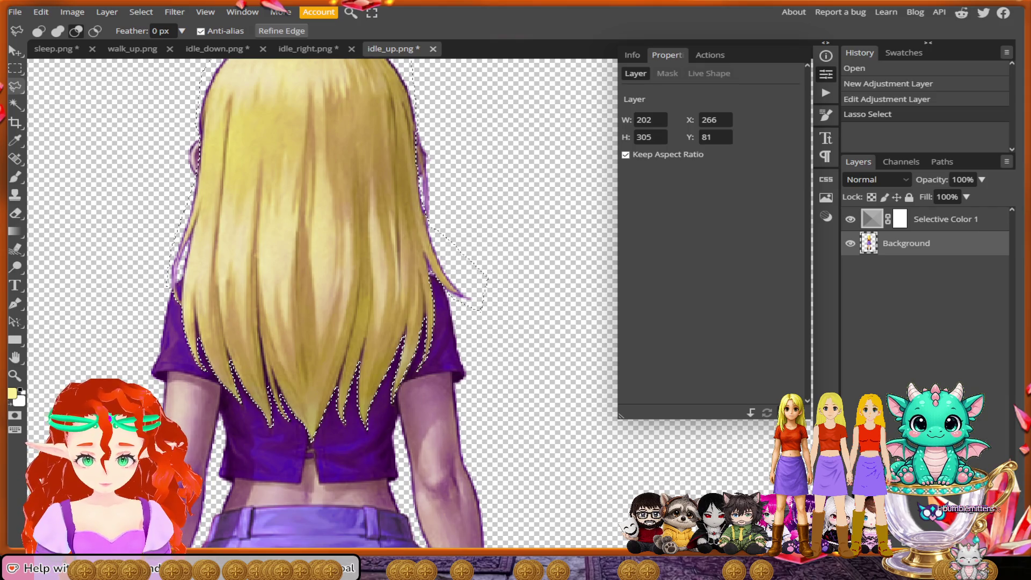
Step: Correct the hair selection along its left edge
scroll(180, 301, up, 5)
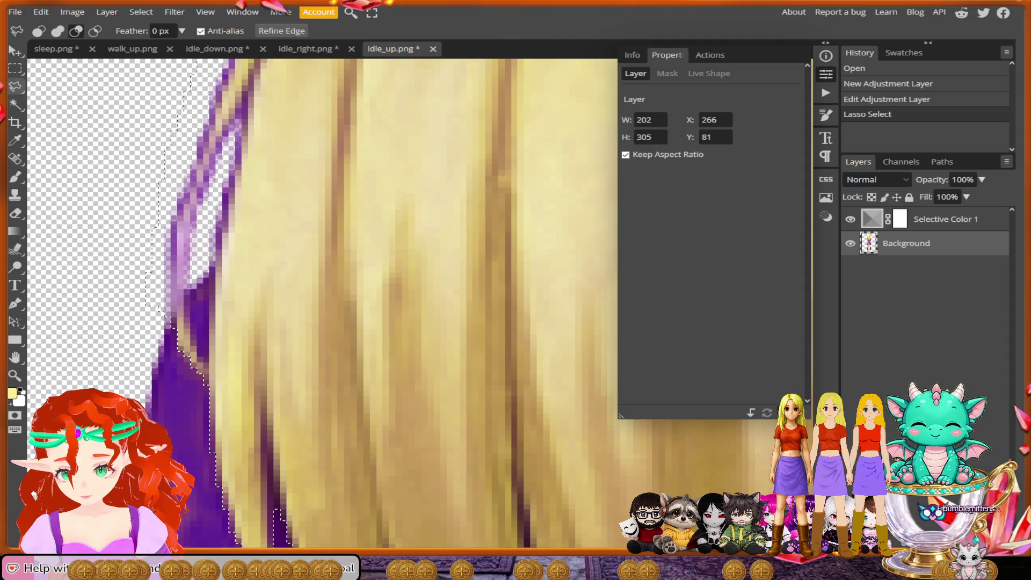
click(210, 276)
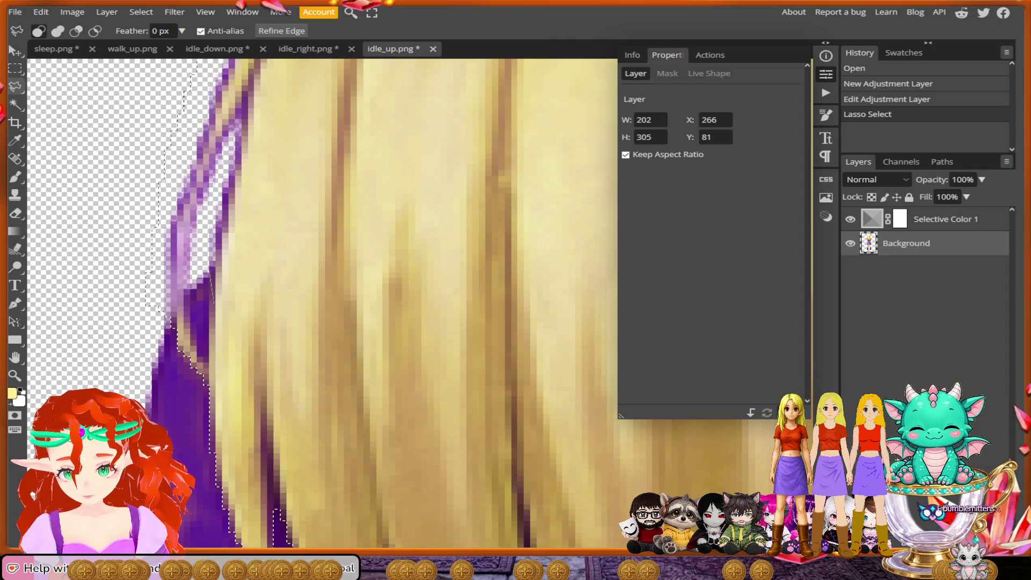
click(207, 359)
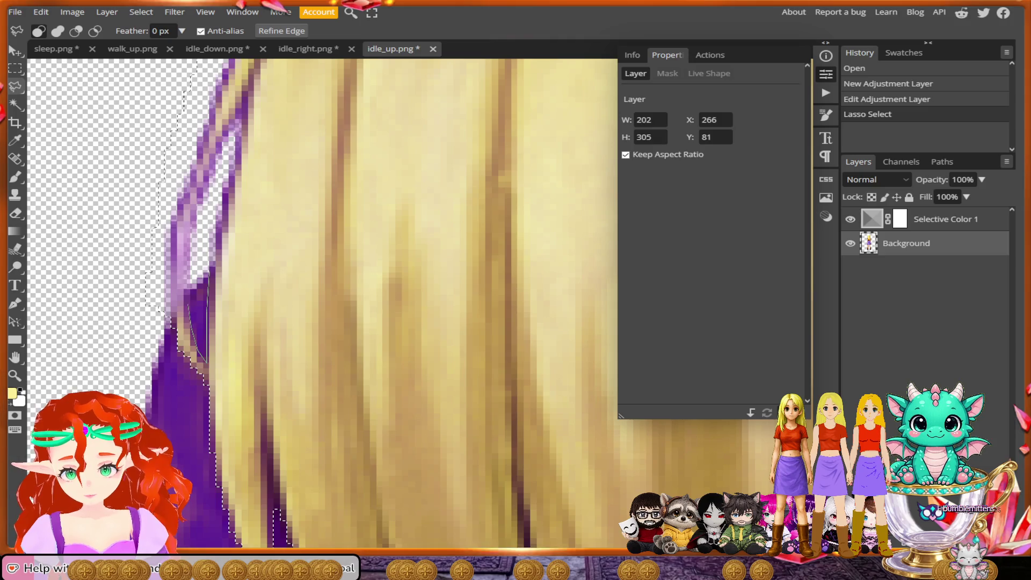
scroll(322, 301, down, 3)
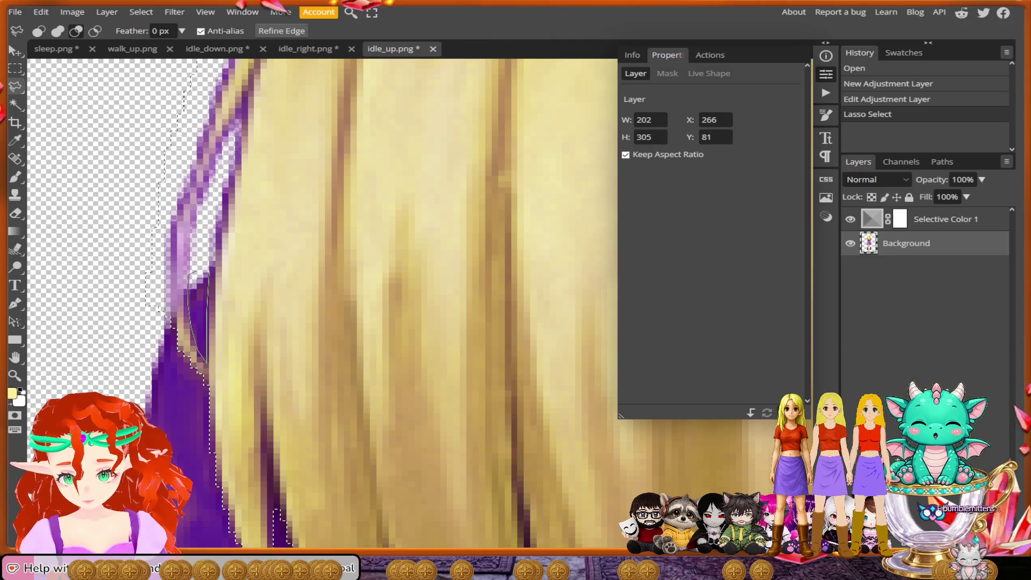
key(Return)
Step: Invert the selection and delete everything in idle_up except the hair
scroll(322, 301, down, 6)
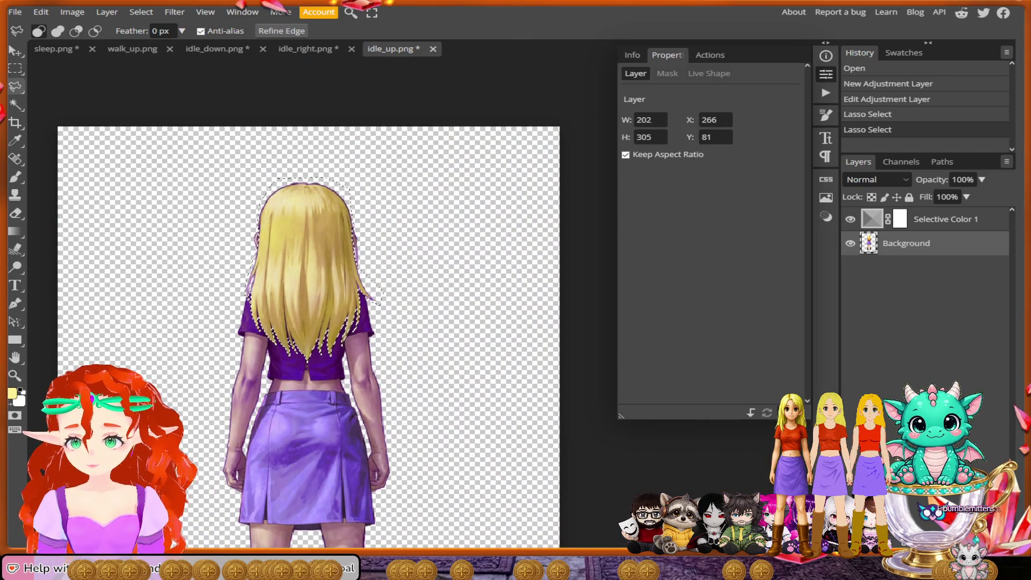
click(141, 12)
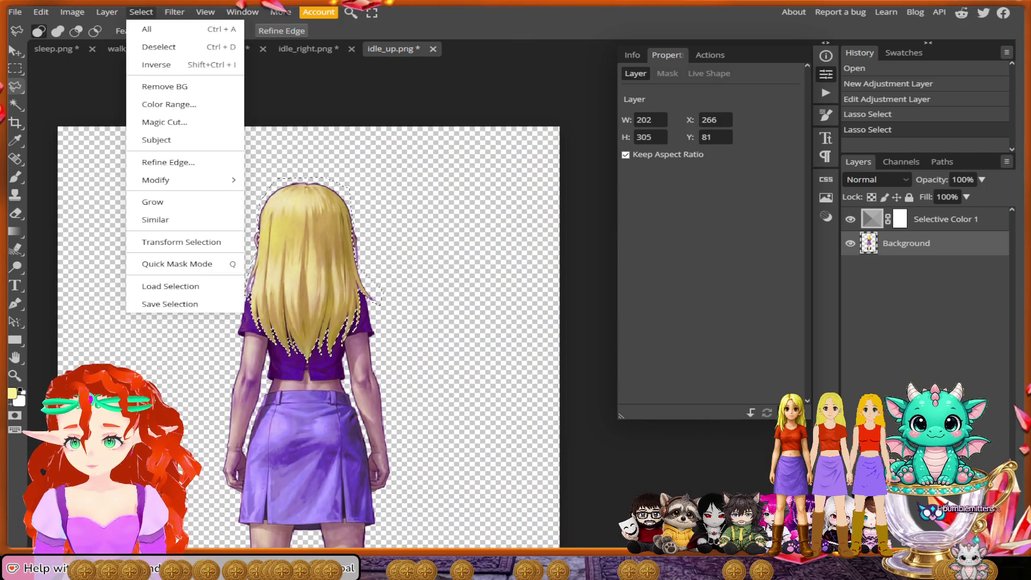
mouse_move(161, 180)
click(156, 64)
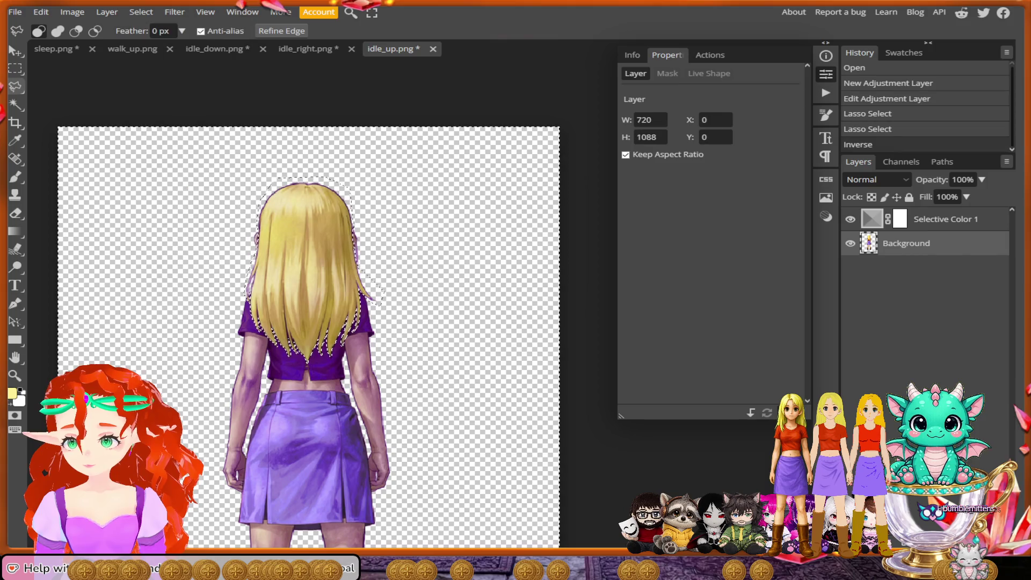
key(Delete)
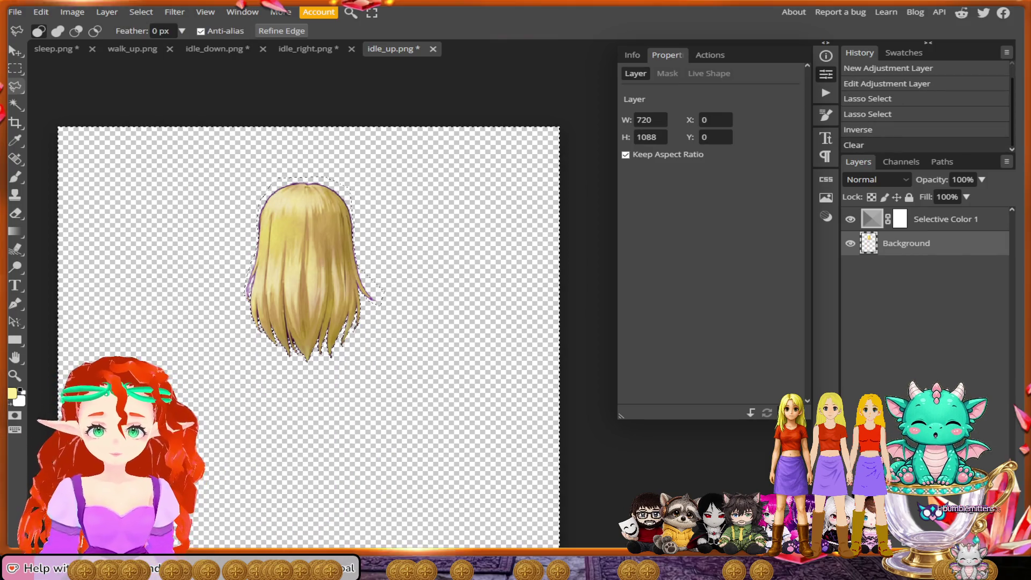
Step: Export idle_up as the PNG idle_uphair and dismiss the ad-blocker Confirm dialog
click(15, 12)
mouse_move(37, 184)
click(143, 184)
click(492, 132)
text(hai)
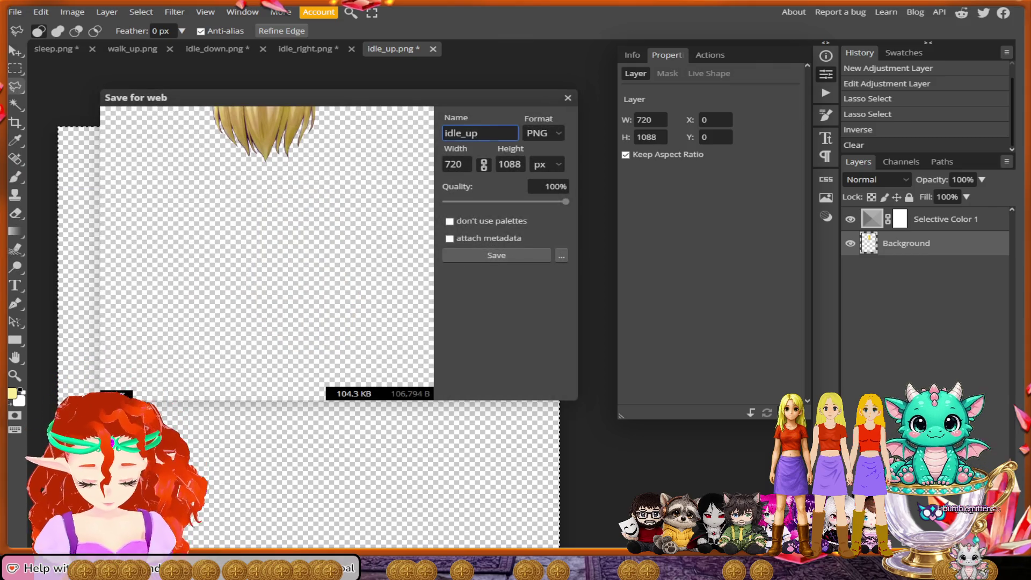
text(r)
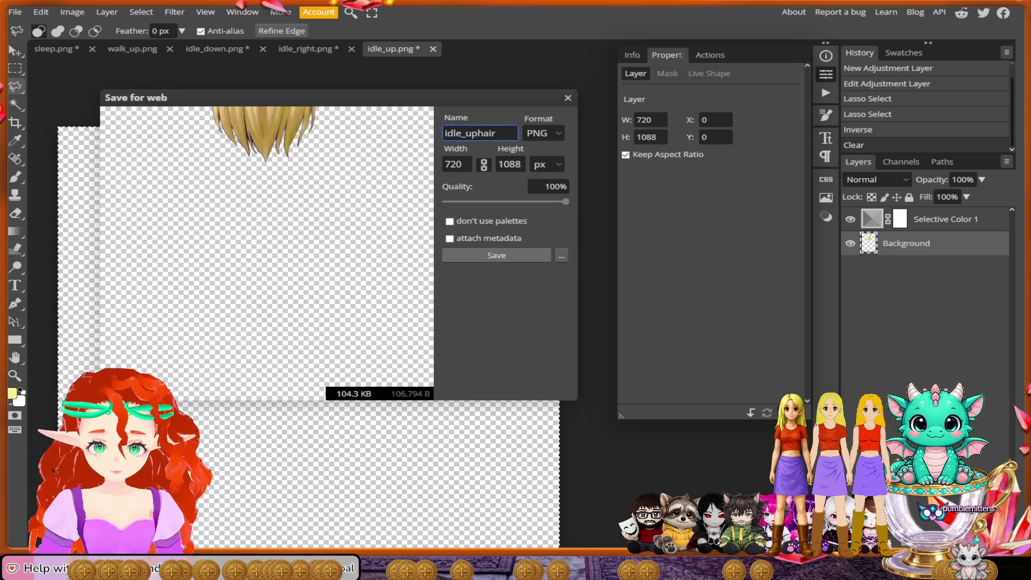
click(496, 255)
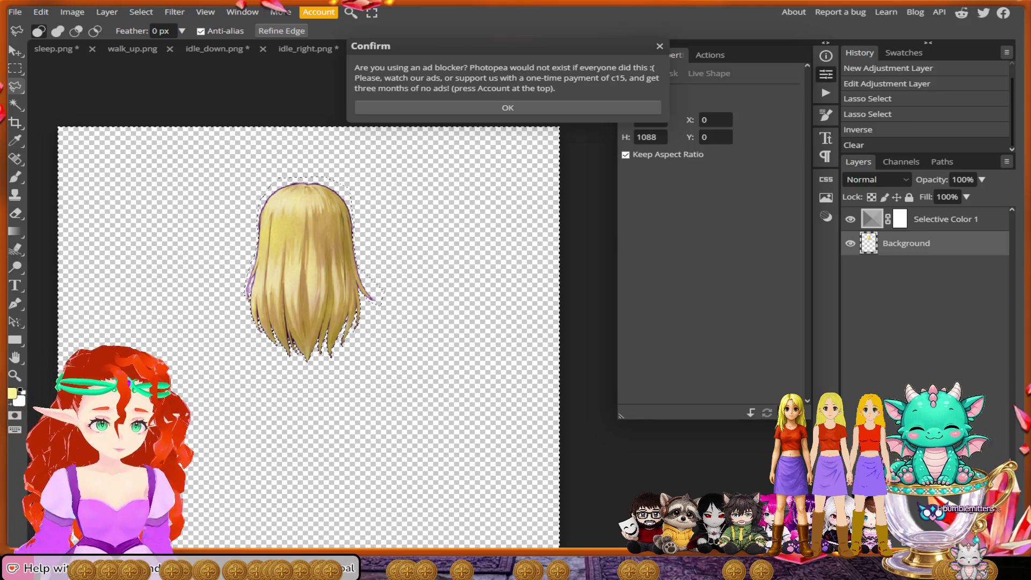
key(Return)
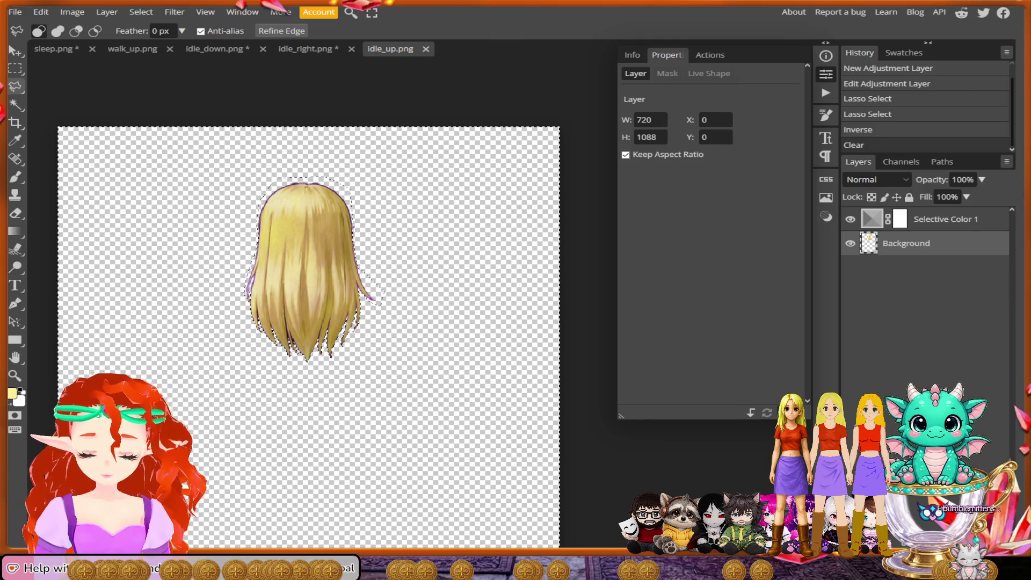
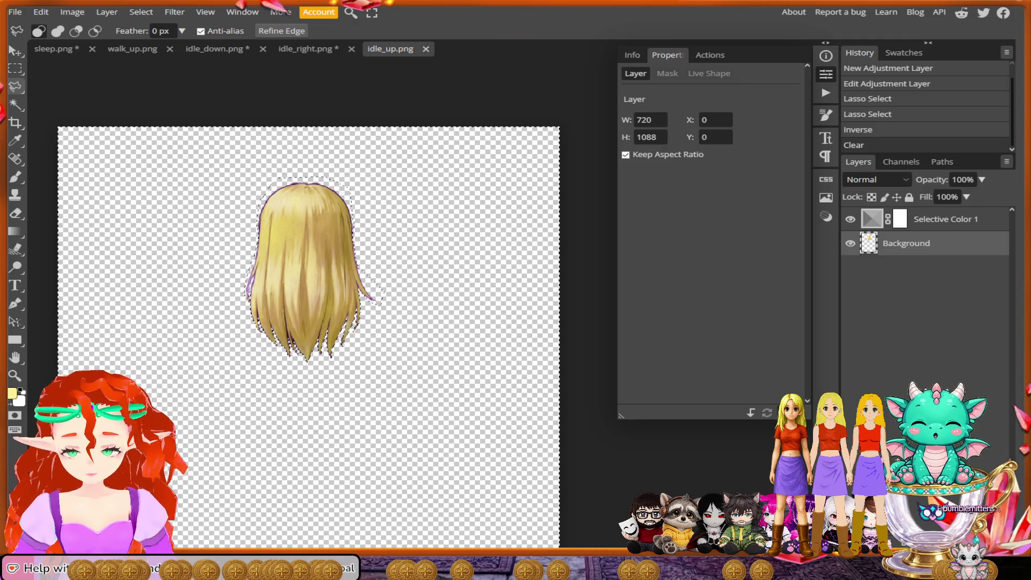
Step: Open sit_idle.png and close idle_up.png without saving
click(16, 12)
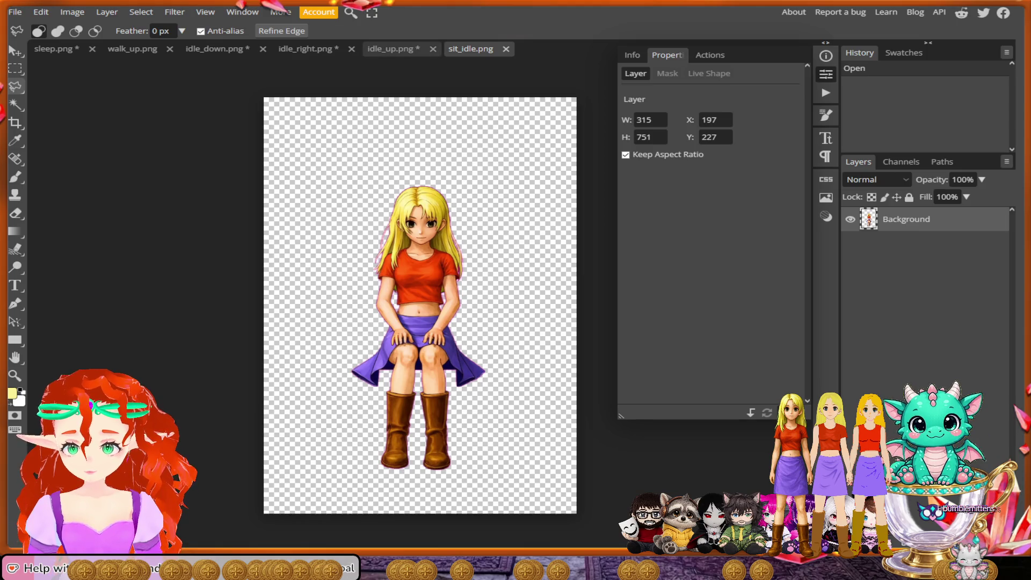
click(432, 49)
click(668, 62)
click(351, 49)
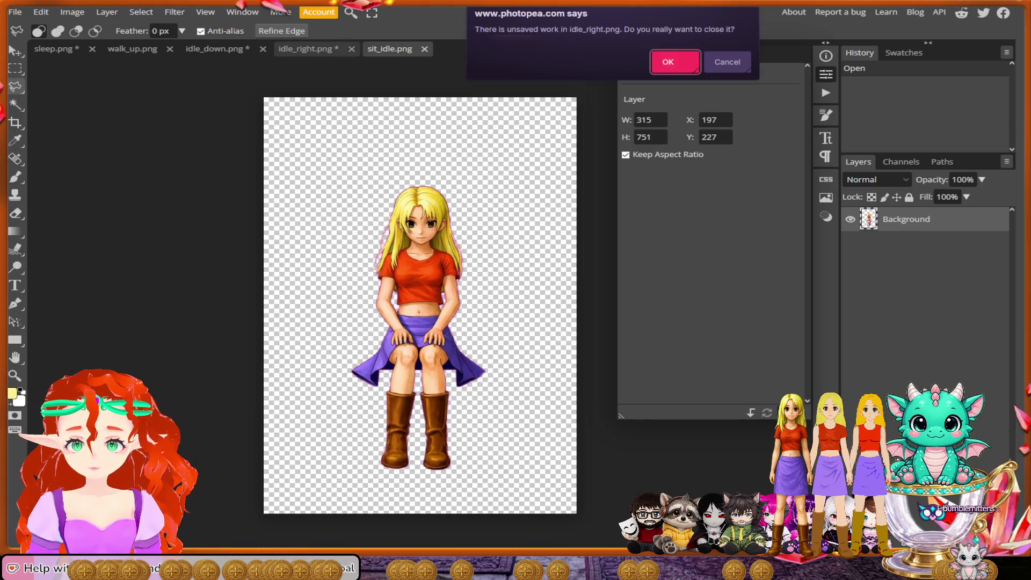
Step: Close idle_right, idle_down, walk_up and sleep documents, discarding their changes
click(668, 62)
click(262, 49)
click(668, 62)
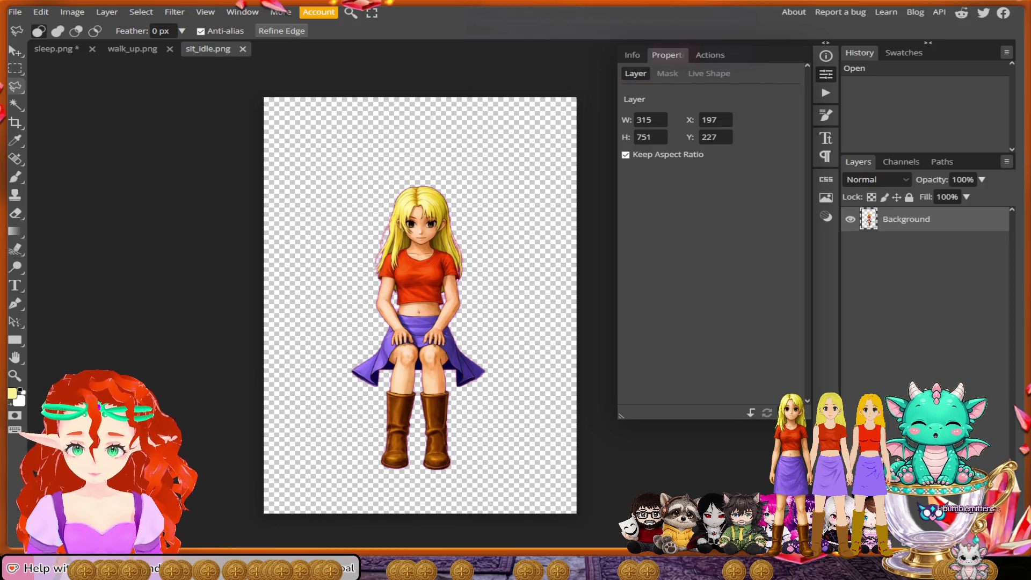
click(170, 49)
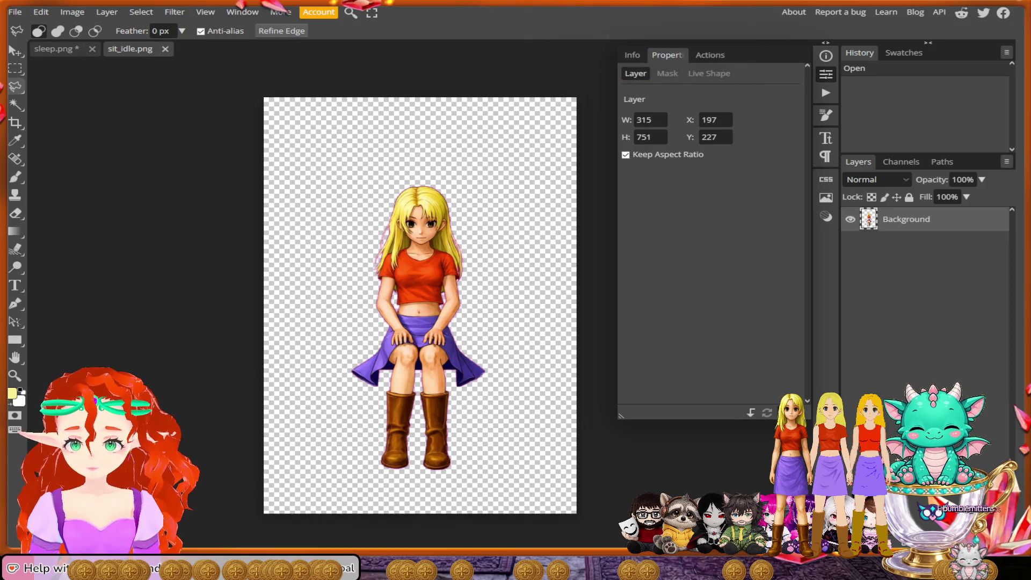
click(92, 49)
click(668, 61)
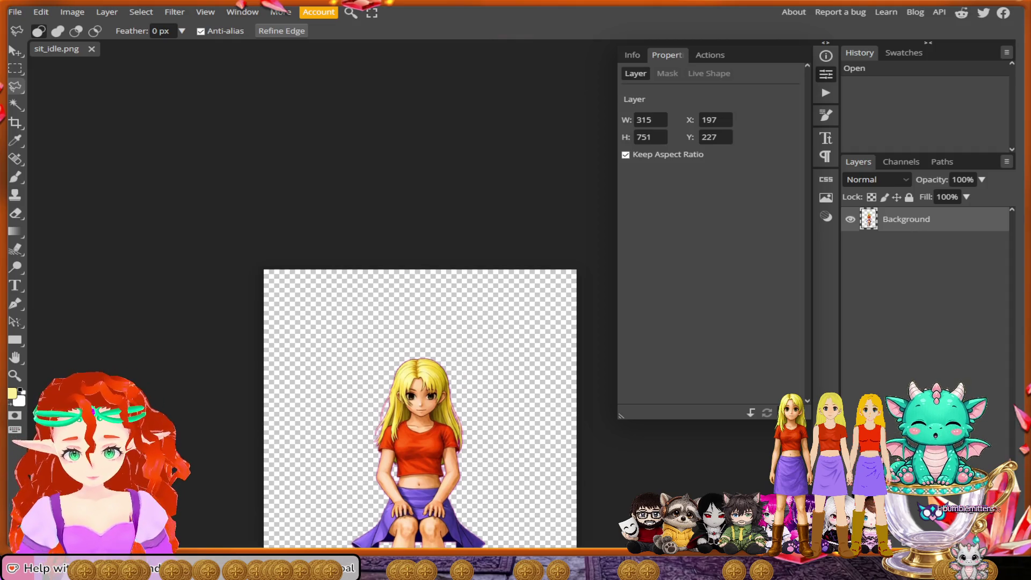
Step: Lasso the hair's right edge, over the top of the head and down its left side
scroll(421, 221, up, 5)
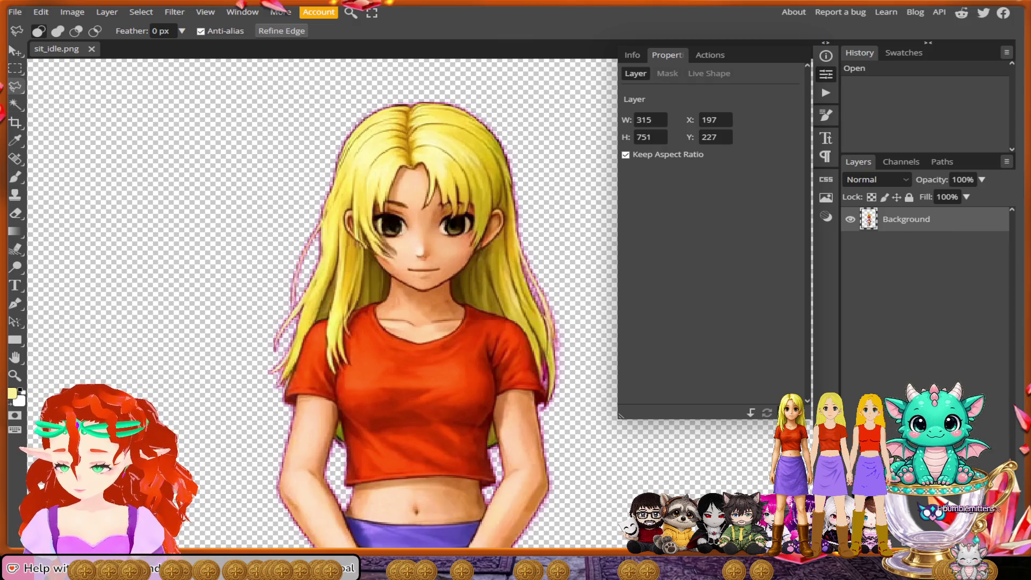
click(557, 245)
click(541, 125)
click(449, 78)
click(336, 101)
click(281, 228)
click(257, 348)
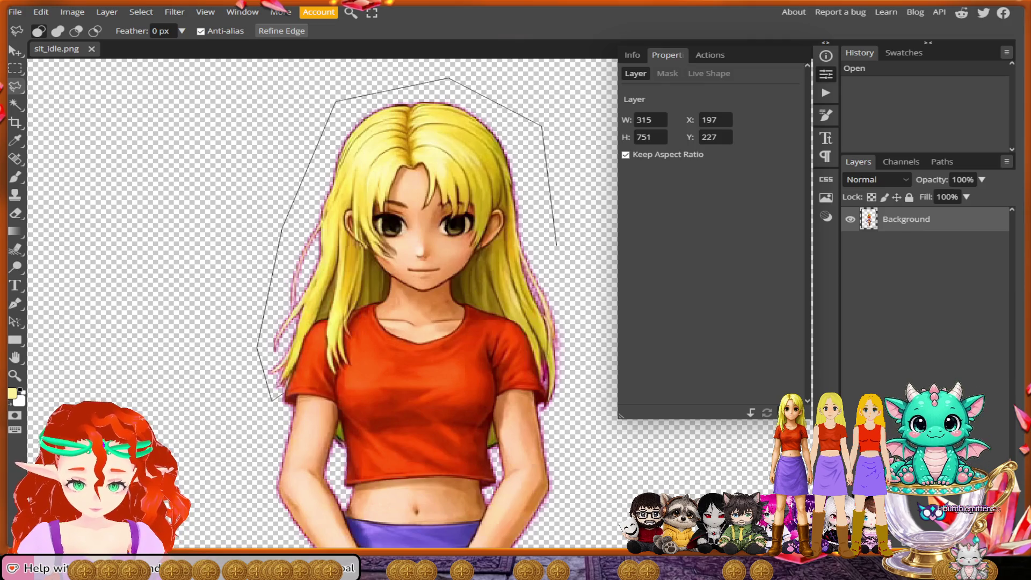
scroll(273, 400, up, 3)
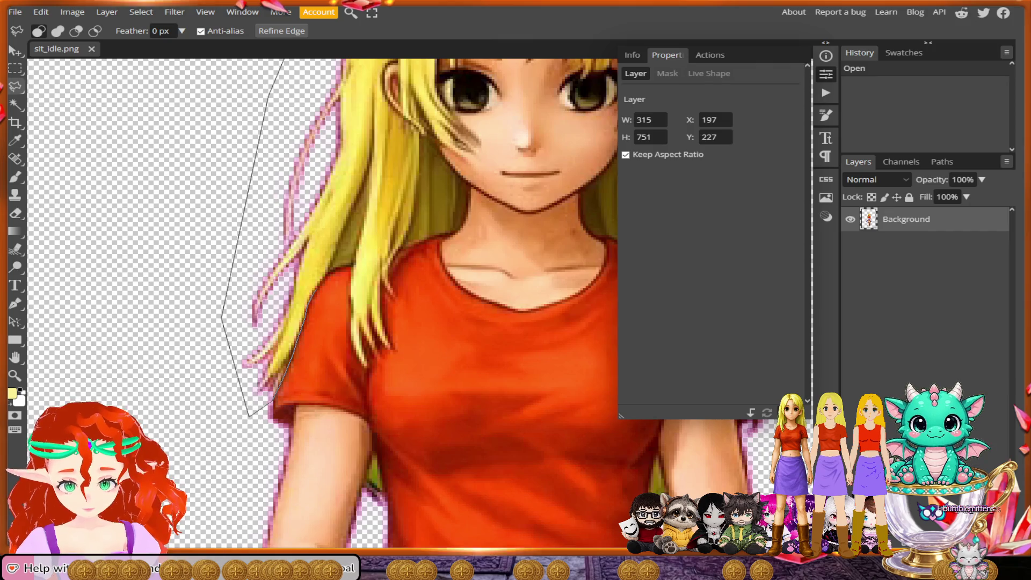
drag(343, 267, 352, 264)
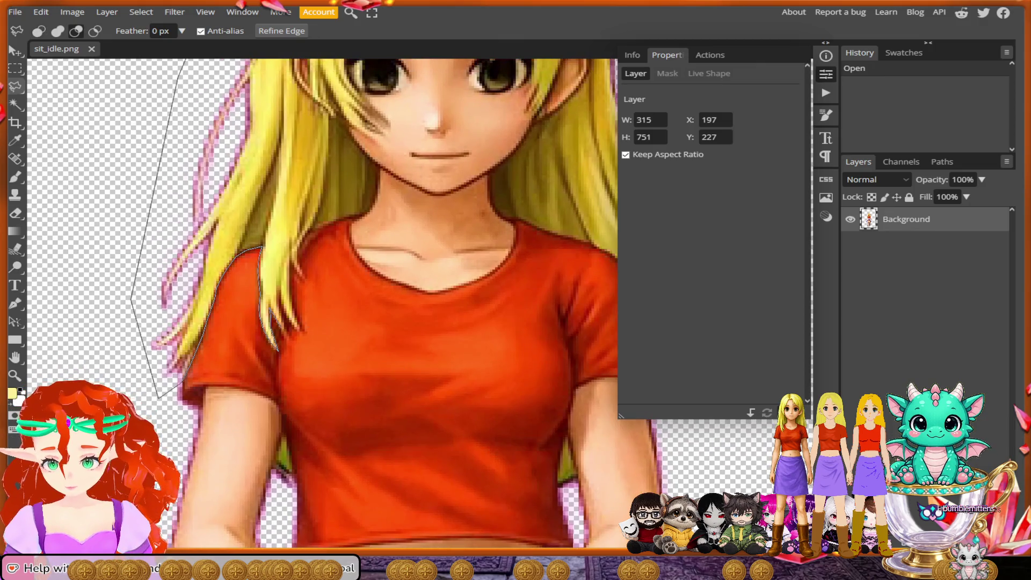
Step: Trace the outline around the hair strand tips on the shirt up toward the neck
scroll(285, 320, up, 5)
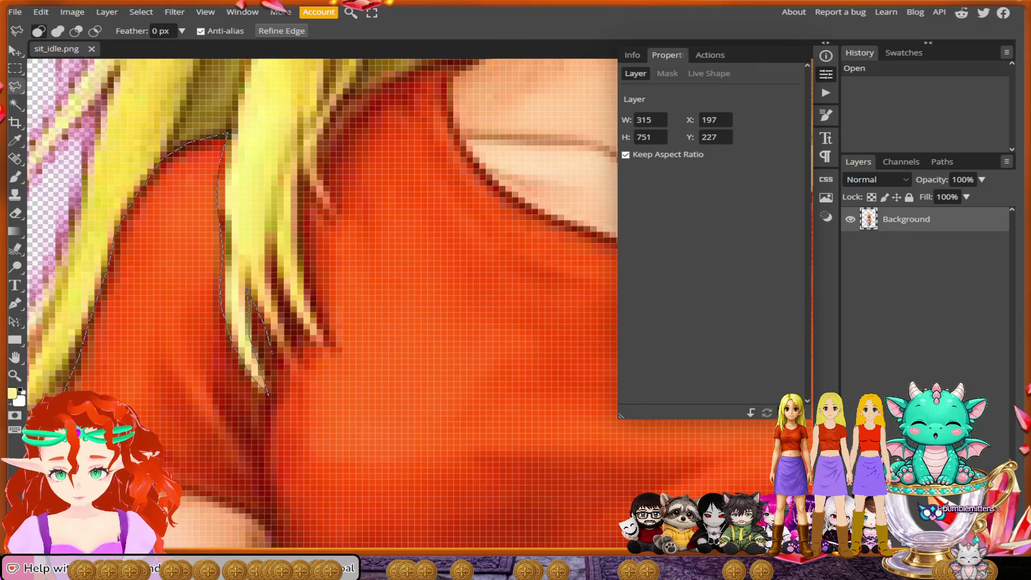
click(290, 369)
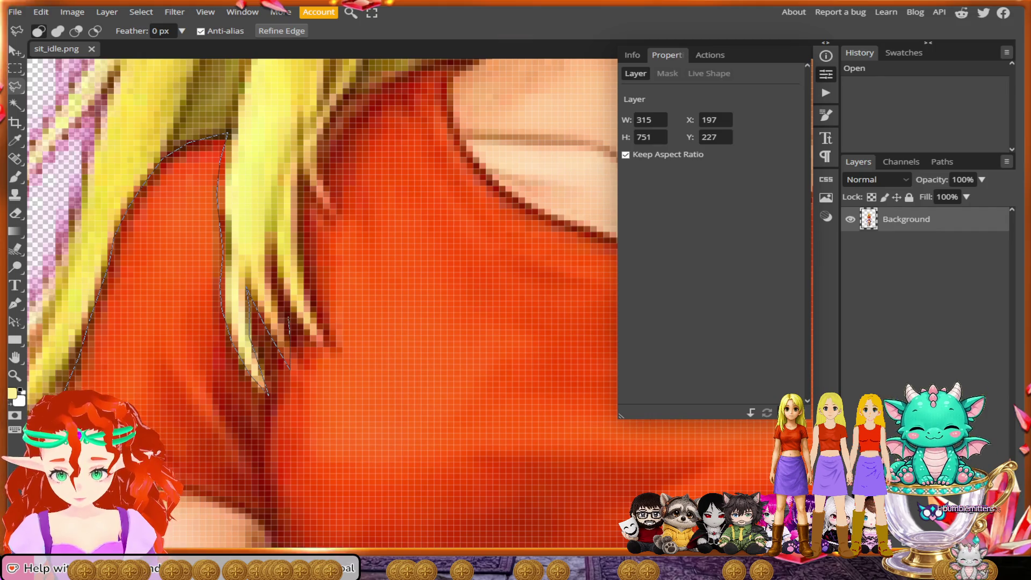
click(288, 318)
click(320, 322)
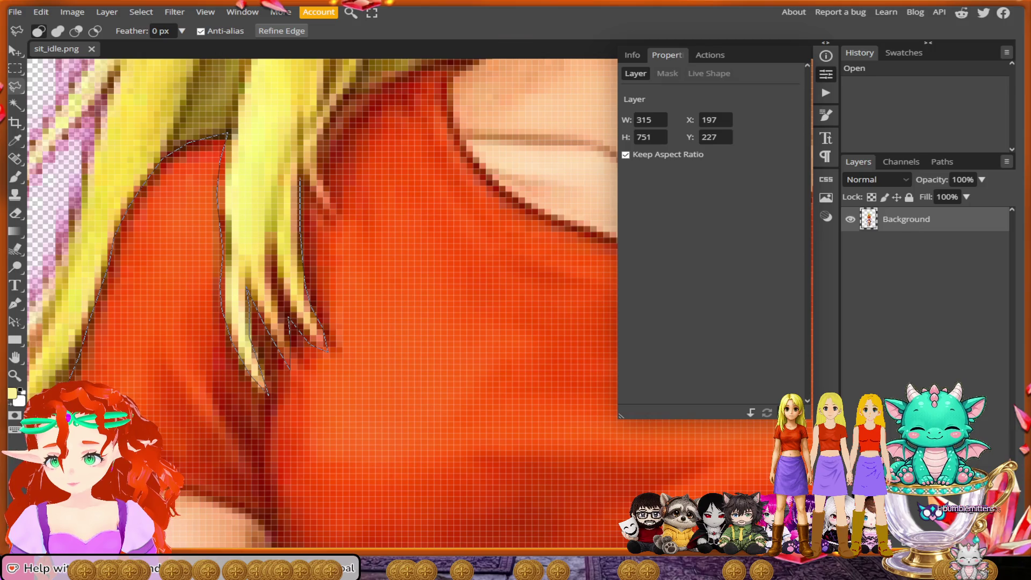
click(299, 180)
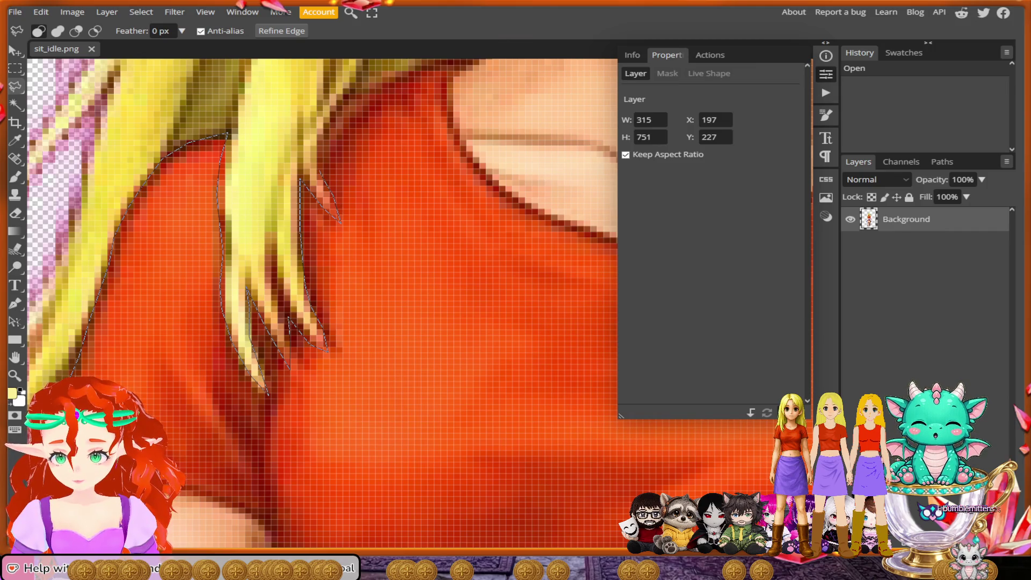
scroll(322, 300, up, 2)
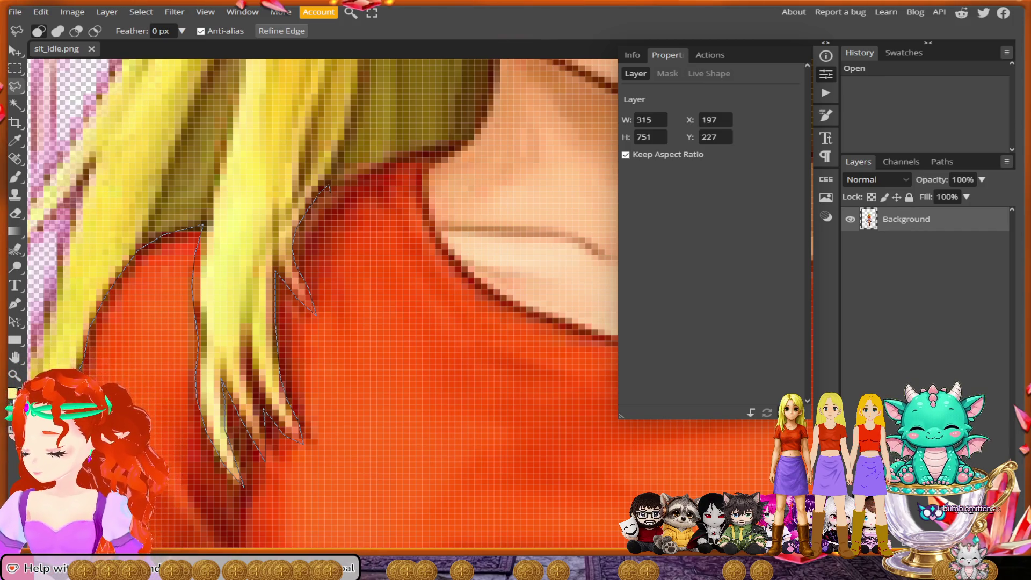
click(328, 187)
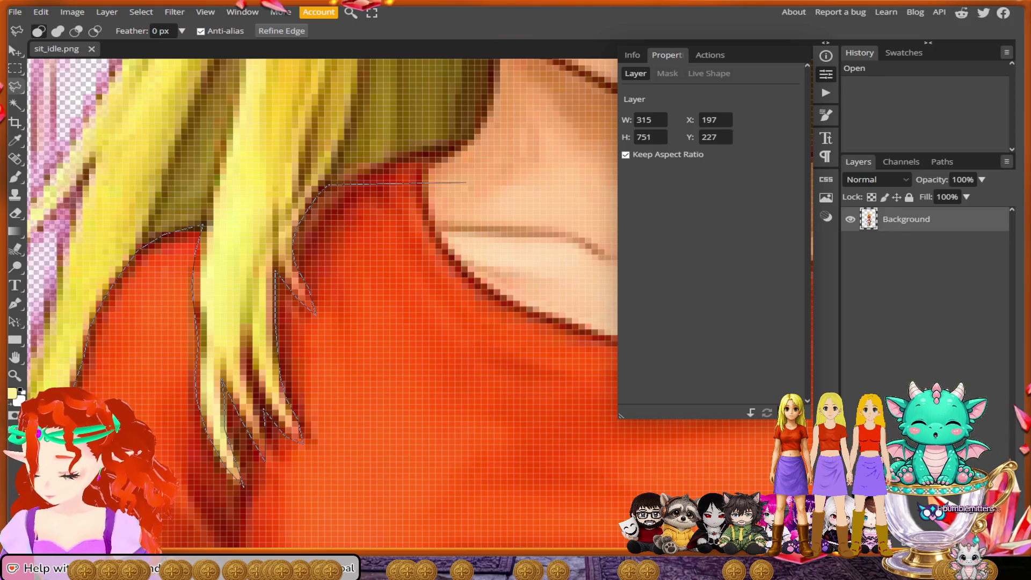
Step: Continue the outline along the hair edge beside the neck and jaw
scroll(376, 301, up, 3)
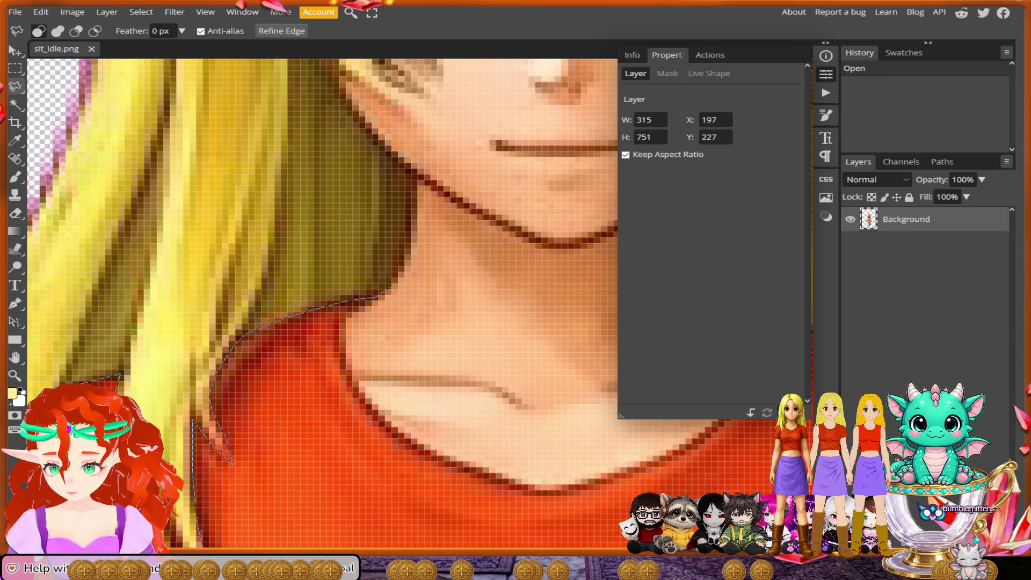
key(alt)
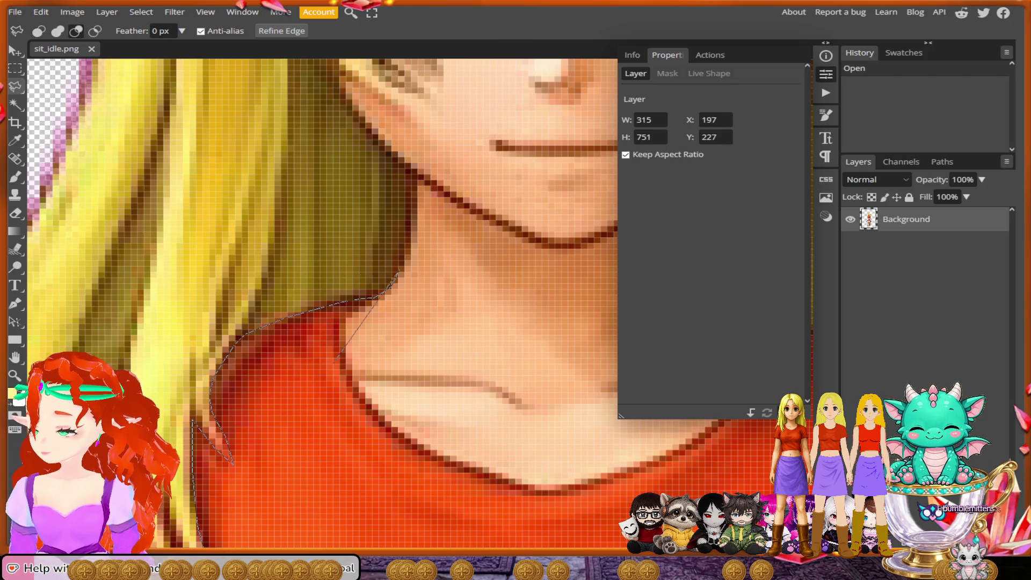
scroll(451, 322, down, 3)
scroll(443, 173, down, 2)
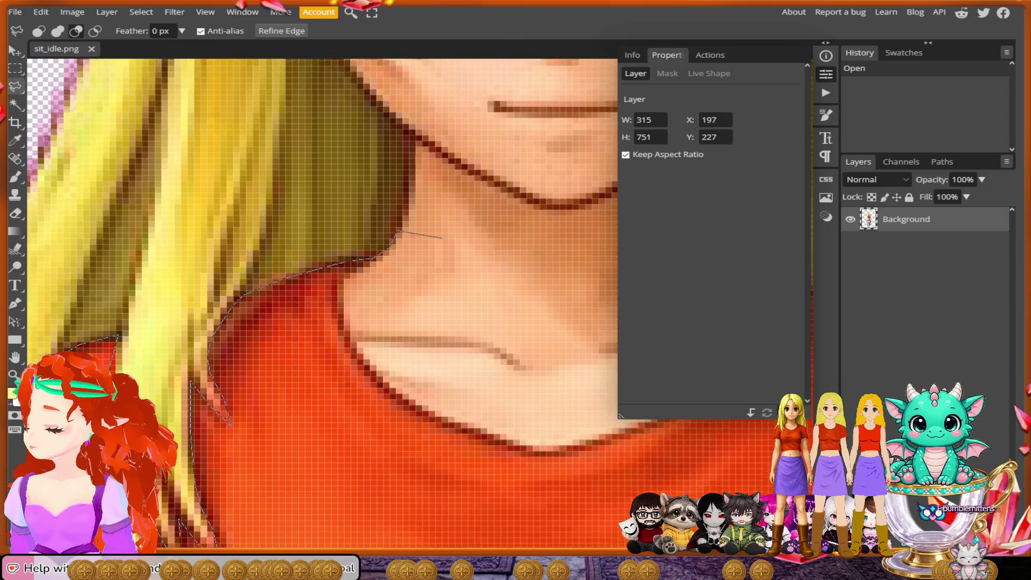
scroll(444, 173, up, 2)
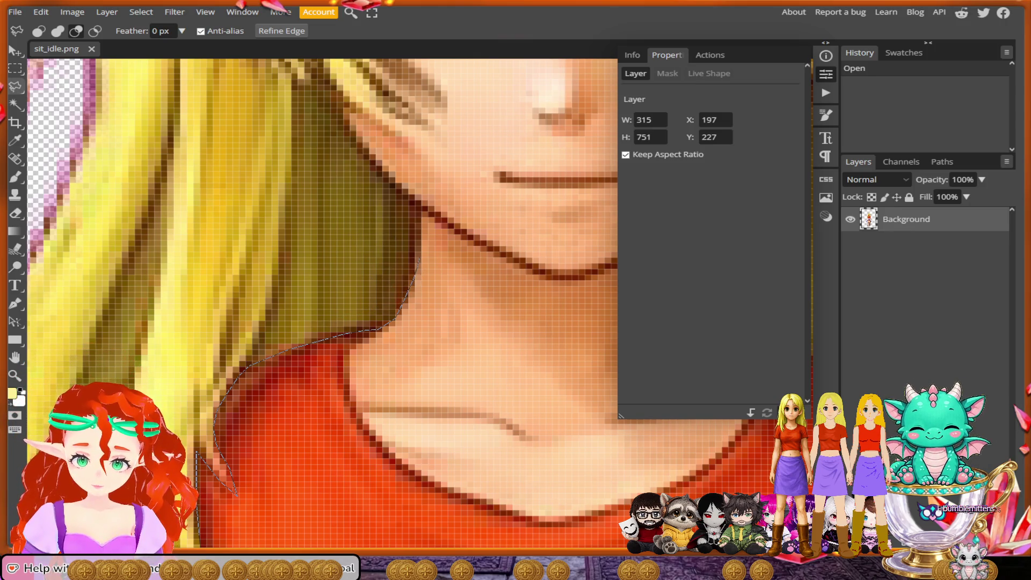
click(420, 250)
click(420, 204)
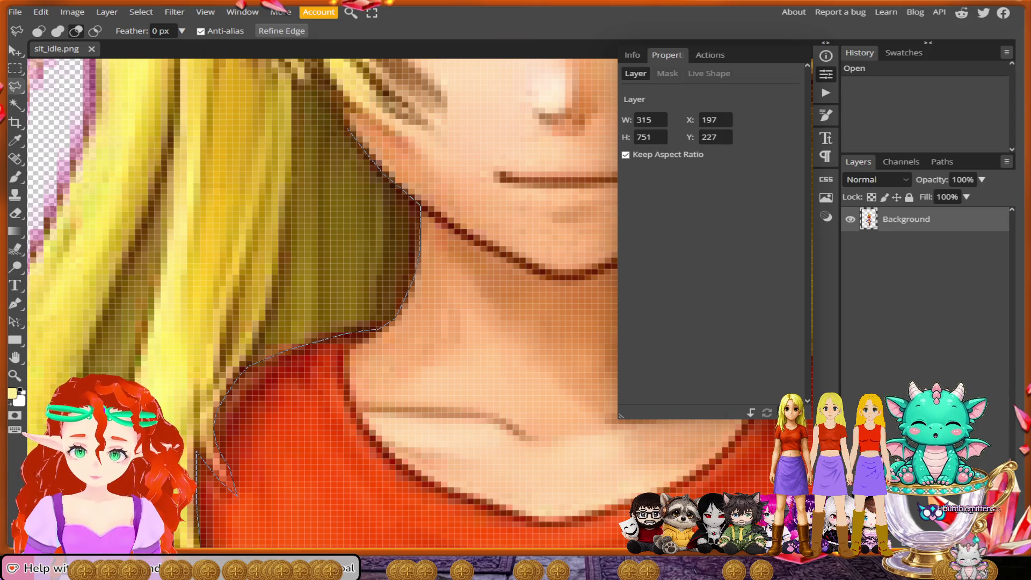
scroll(351, 132, up, 2)
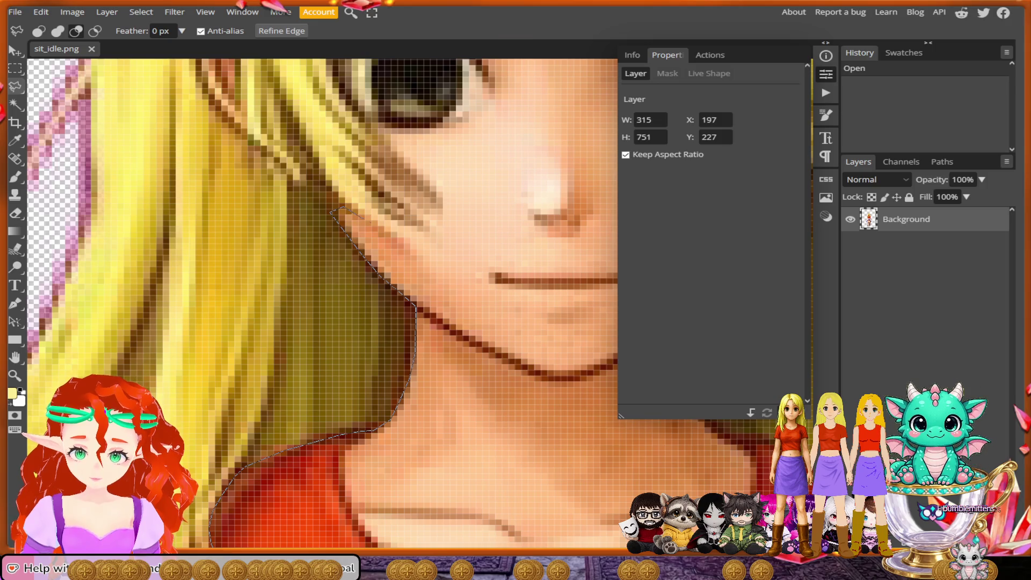
Step: Trace the outline around the hair strand tips lying on the cheek
click(404, 239)
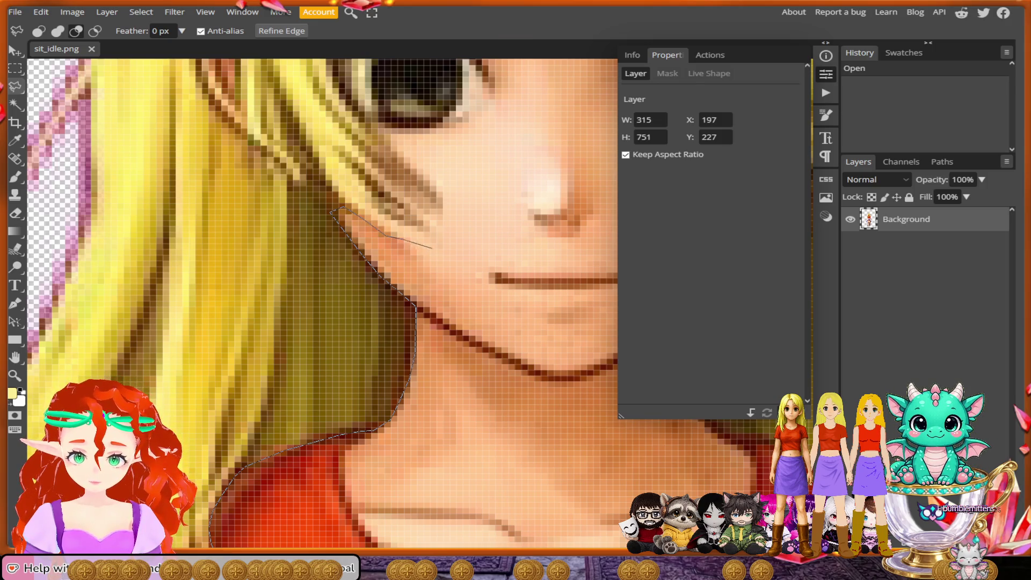
click(429, 232)
click(422, 210)
click(444, 217)
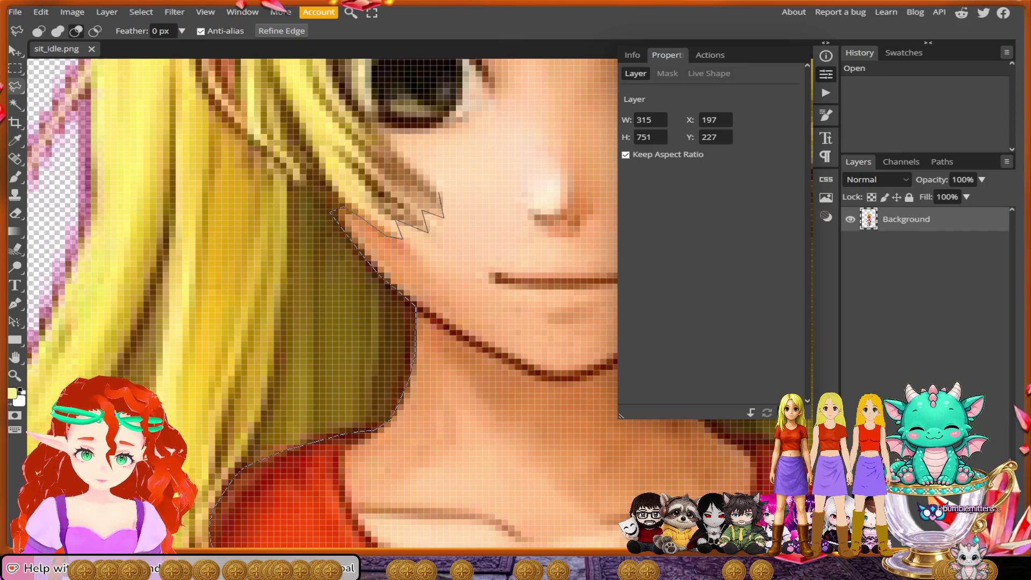
Step: Extend the outline along the bangs down toward the eye and across the forehead
drag(408, 160, 386, 249)
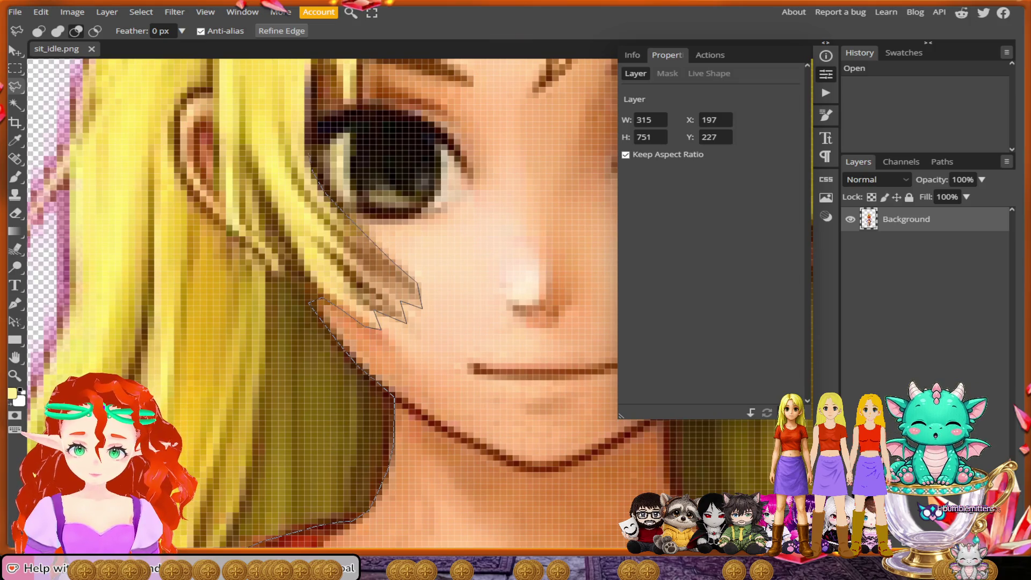
scroll(322, 301, up, 3)
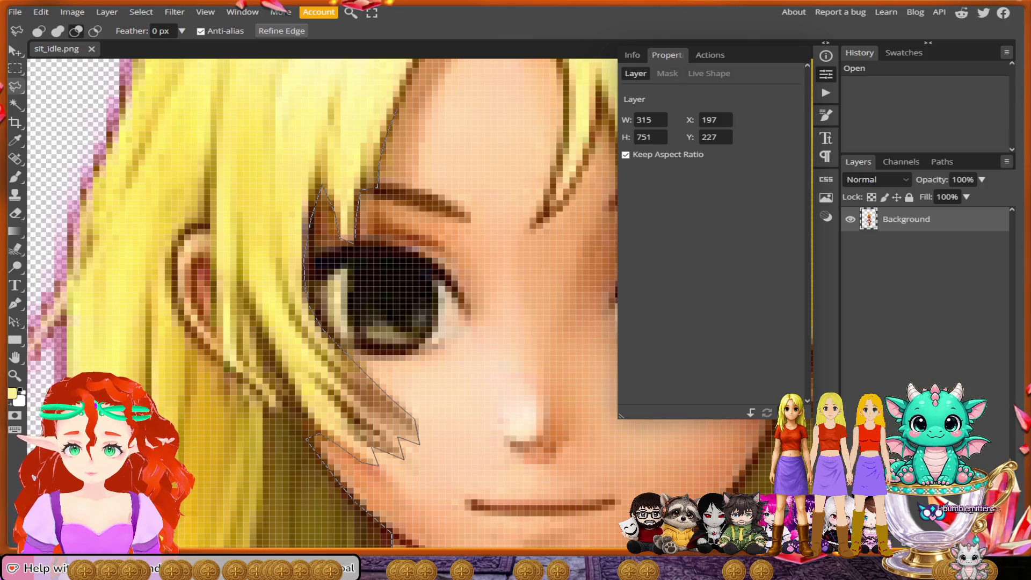
scroll(322, 301, up, 3)
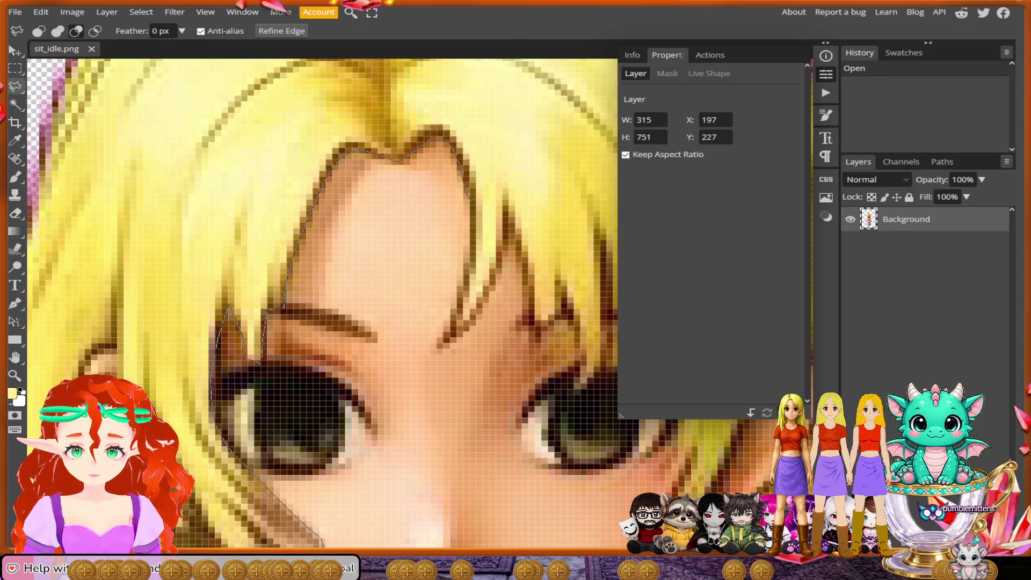
click(471, 203)
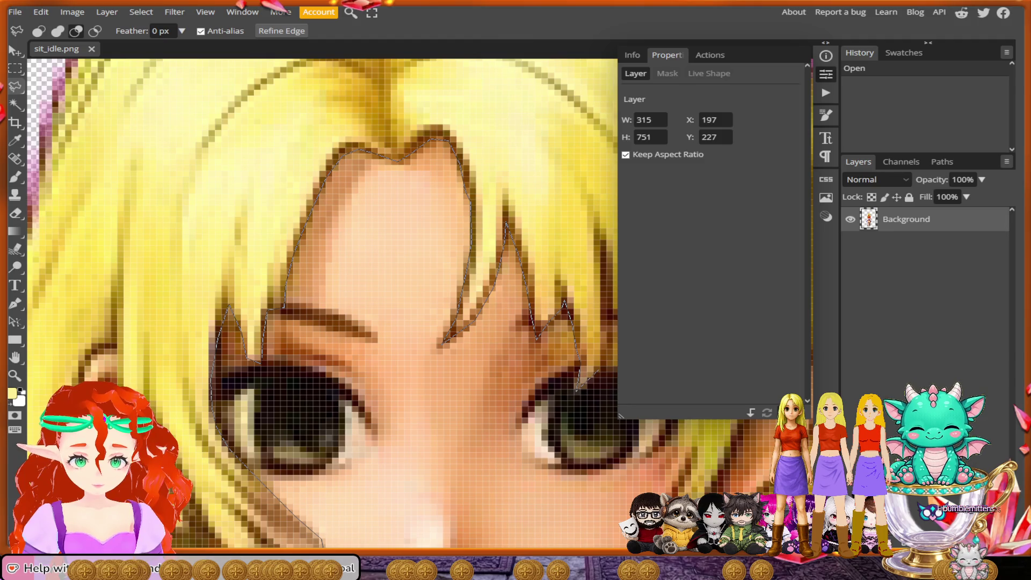
scroll(578, 373, right, 2)
scroll(558, 378, right, 2)
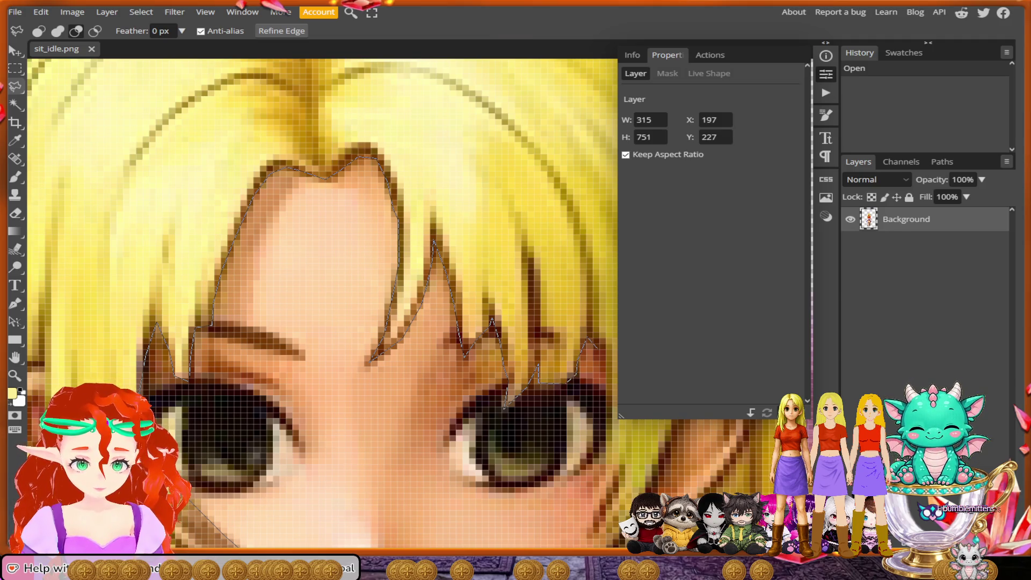
scroll(596, 343, right, 2)
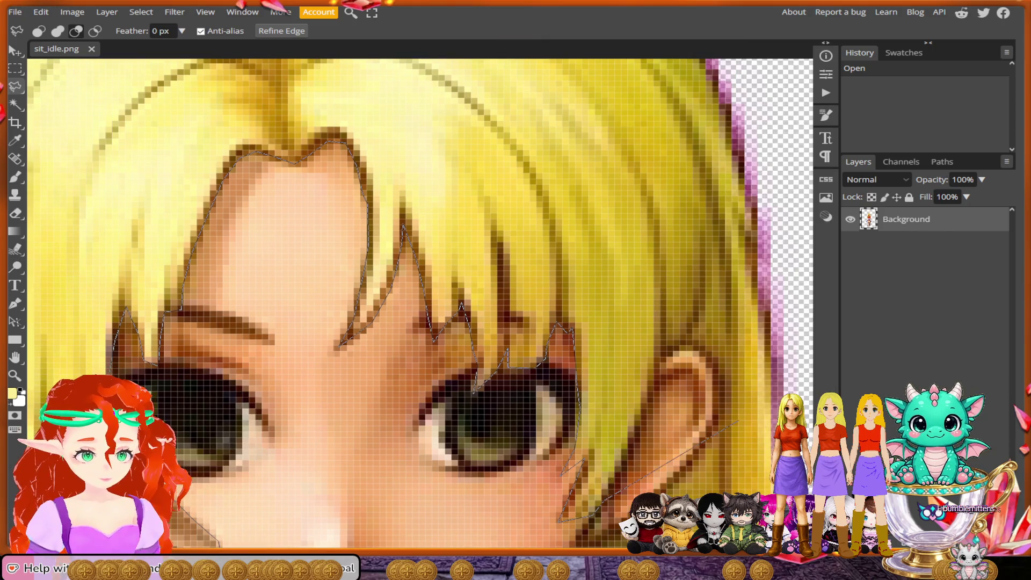
Step: Outline the hair down past the ear, beside the chin and along the neck edge
scroll(421, 303, down, 3)
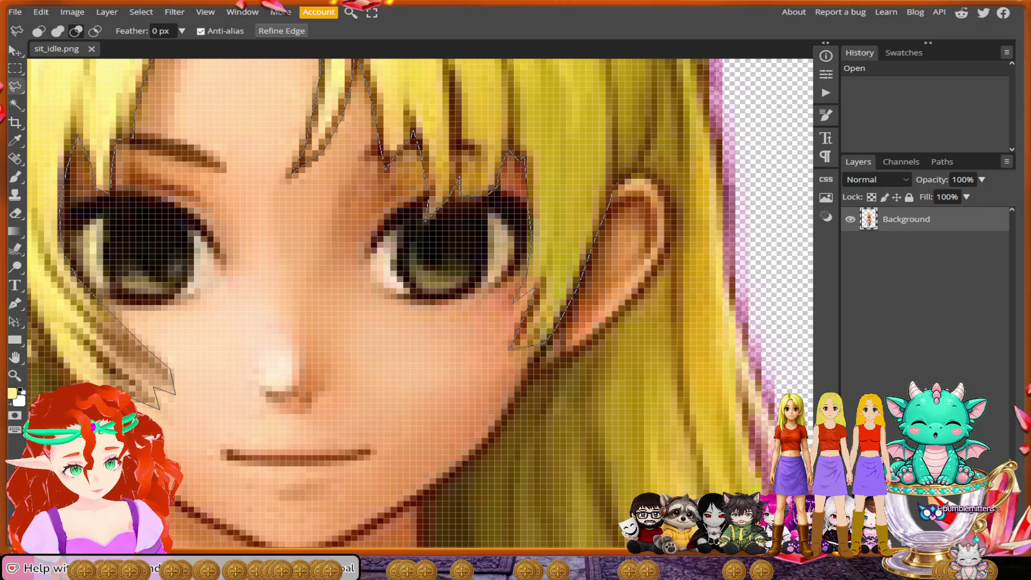
mouse_move(659, 185)
mouse_down()
mouse_move(667, 251)
mouse_move(642, 300)
mouse_move(646, 290)
mouse_move(527, 384)
mouse_move(458, 472)
mouse_up()
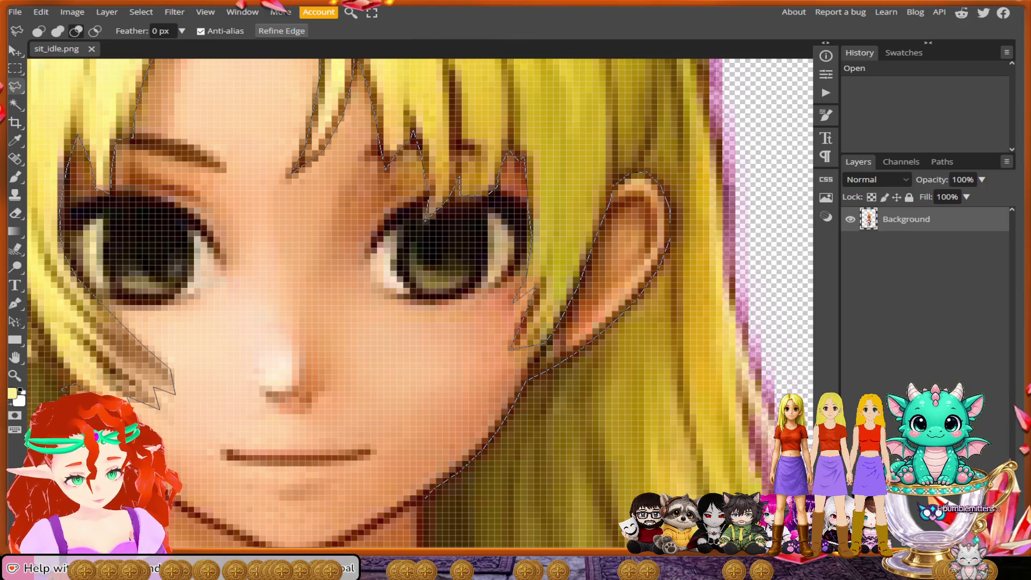
scroll(424, 429, down, 3)
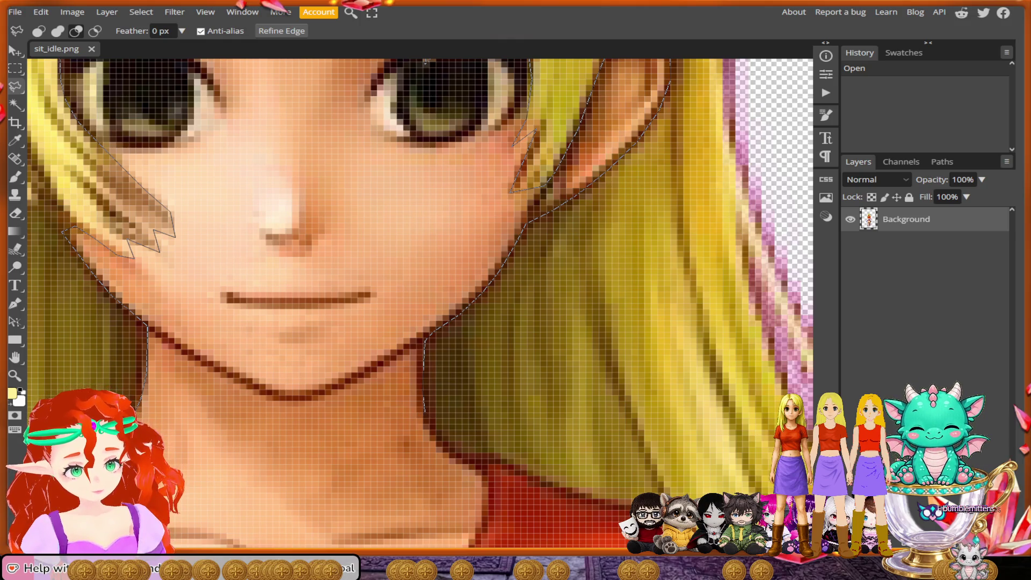
click(424, 413)
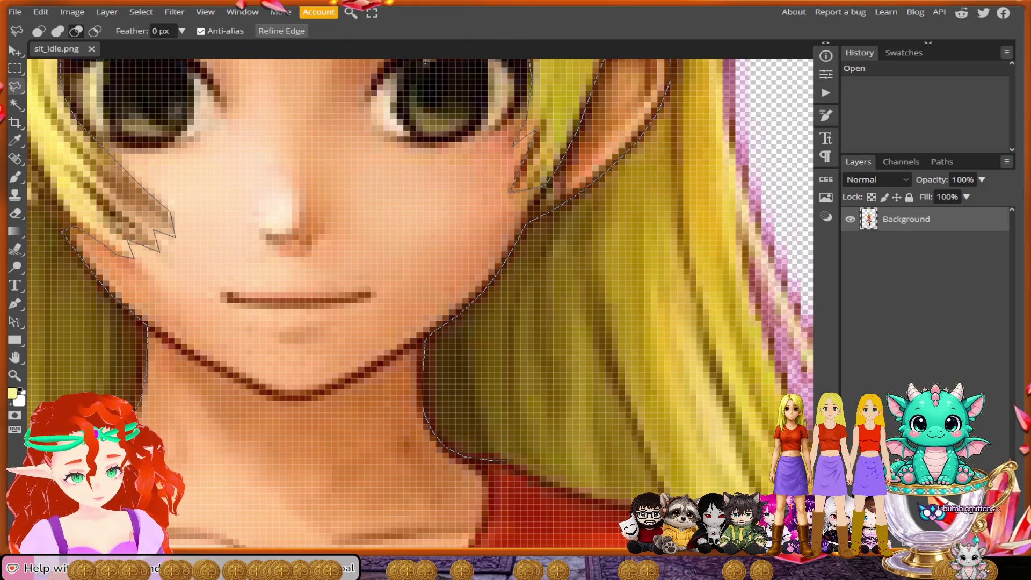
click(532, 473)
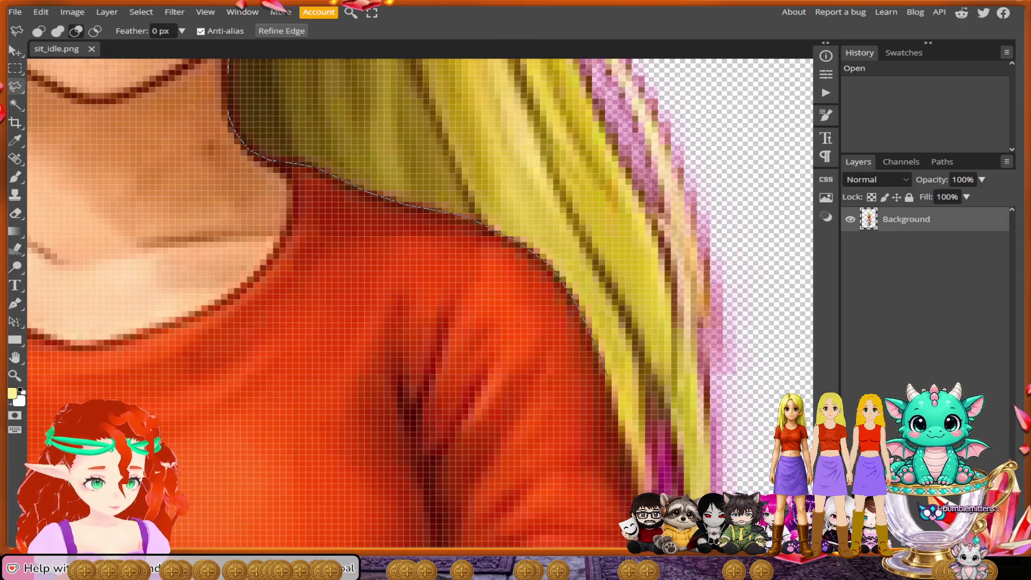
drag(612, 385, 624, 445)
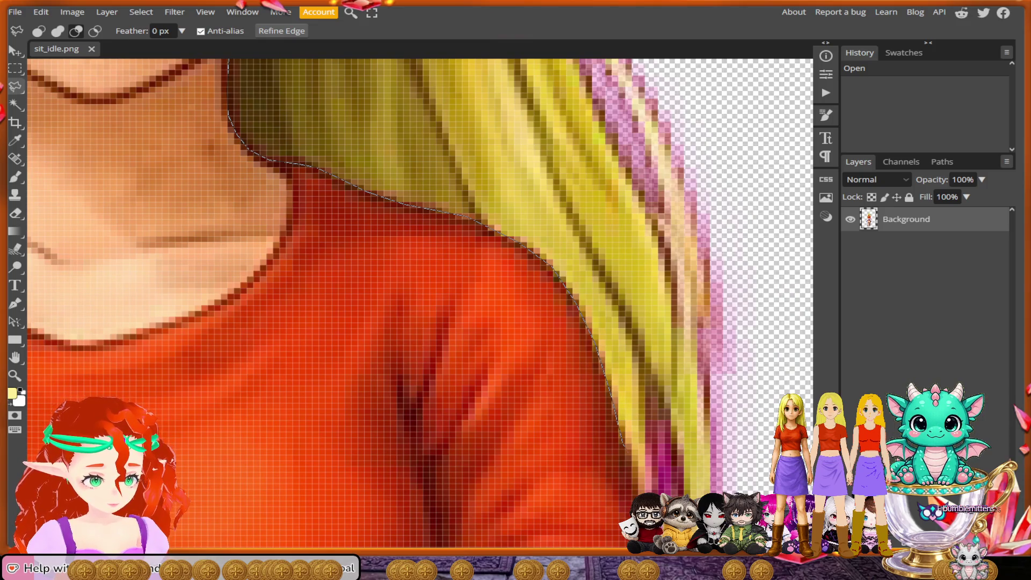
right_click(632, 463)
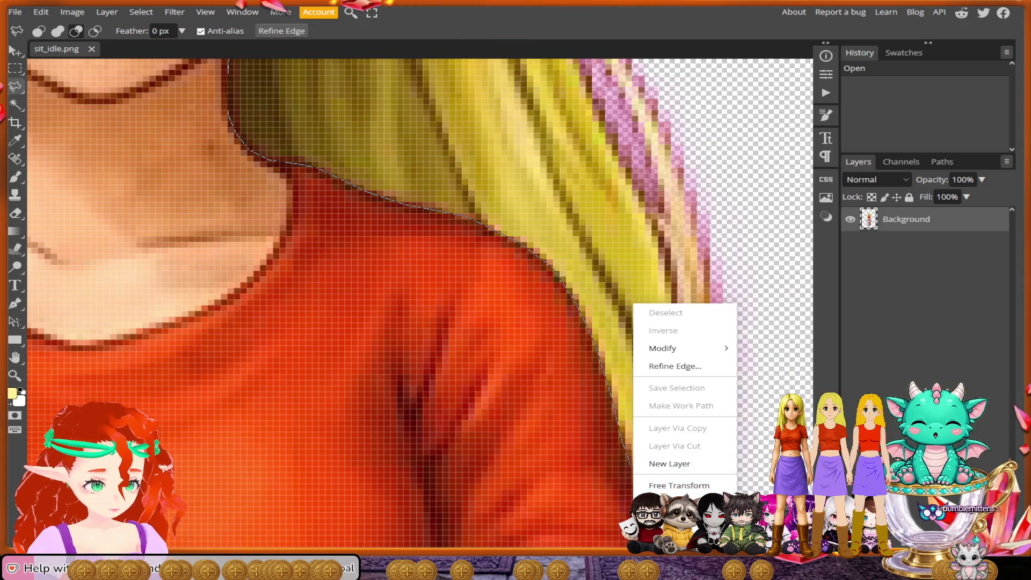
key(Escape)
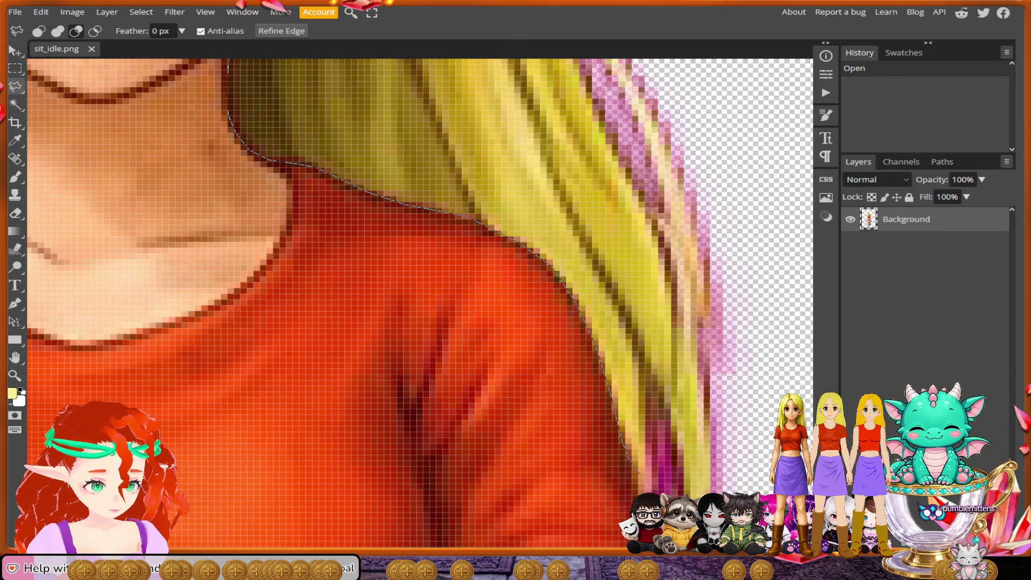
Step: Trace down the shirt's edge and close the outline through the empty background
scroll(419, 304, down, 3)
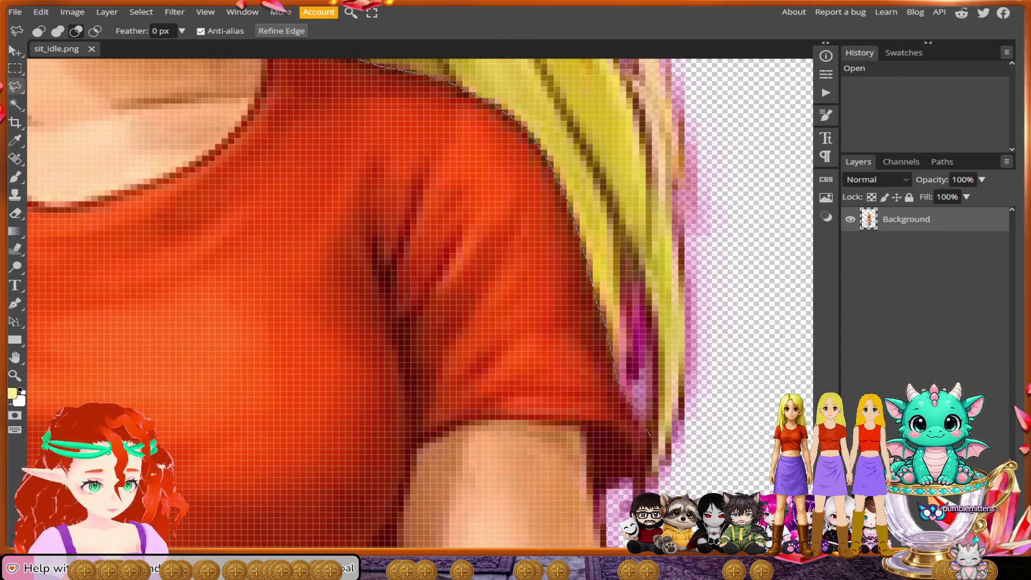
mouse_move(645, 445)
mouse_down()
mouse_move(617, 507)
mouse_move(698, 489)
mouse_move(760, 365)
mouse_move(781, 179)
mouse_move(617, 57)
mouse_up()
drag(618, 94, 690, 467)
Step: Lasso around the ear to finish the hair selection
scroll(420, 303, down, 3)
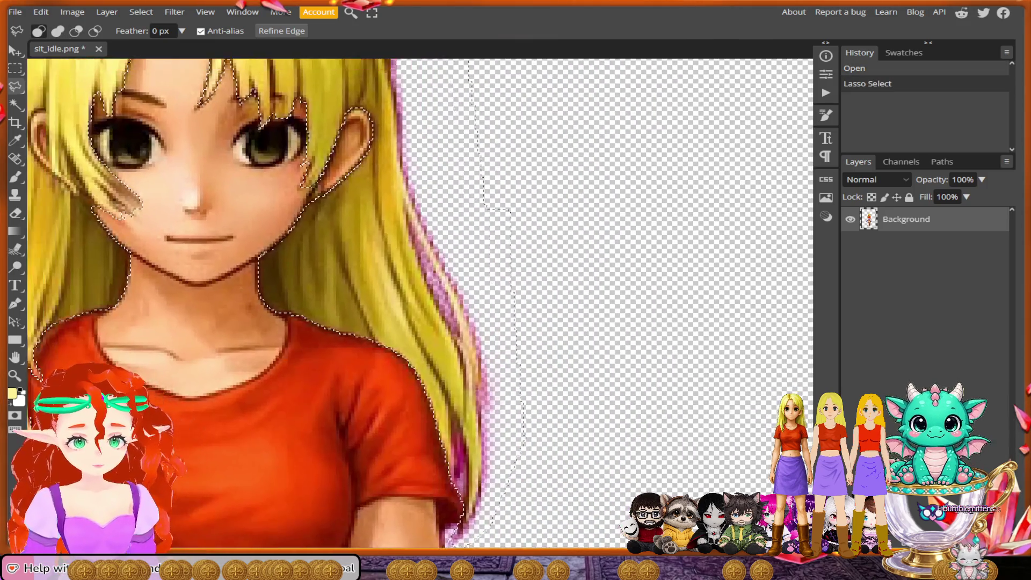
scroll(420, 303, left, 2)
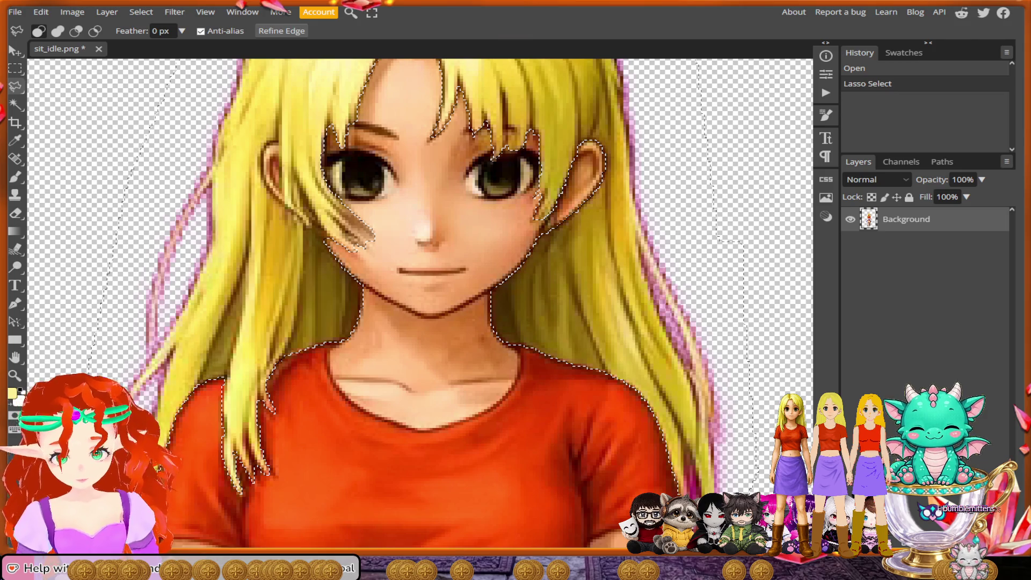
scroll(344, 228, up, 8)
scroll(344, 228, down, 7)
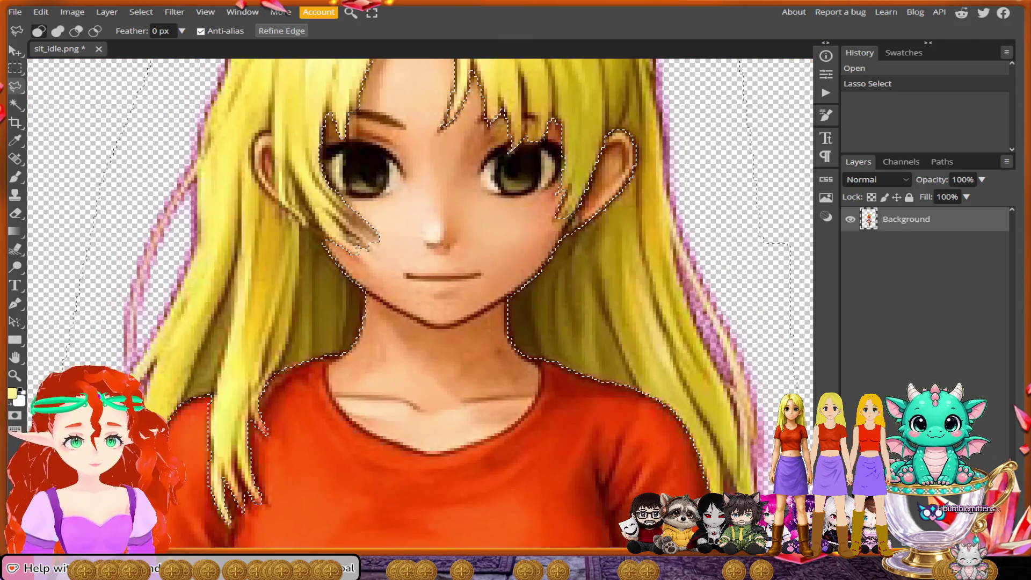
scroll(419, 303, up, 2)
scroll(419, 303, left, 3)
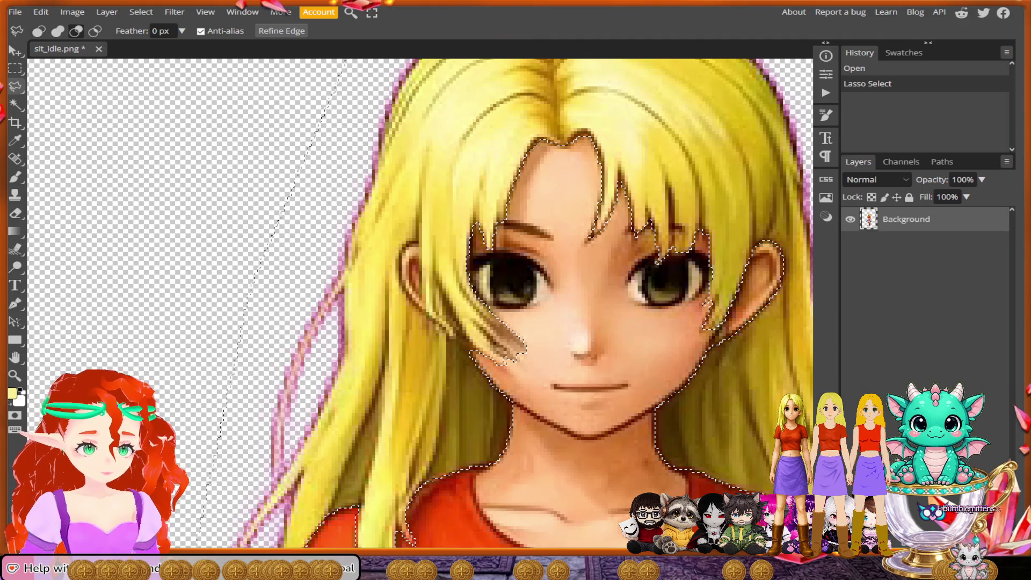
scroll(435, 322, up, 2)
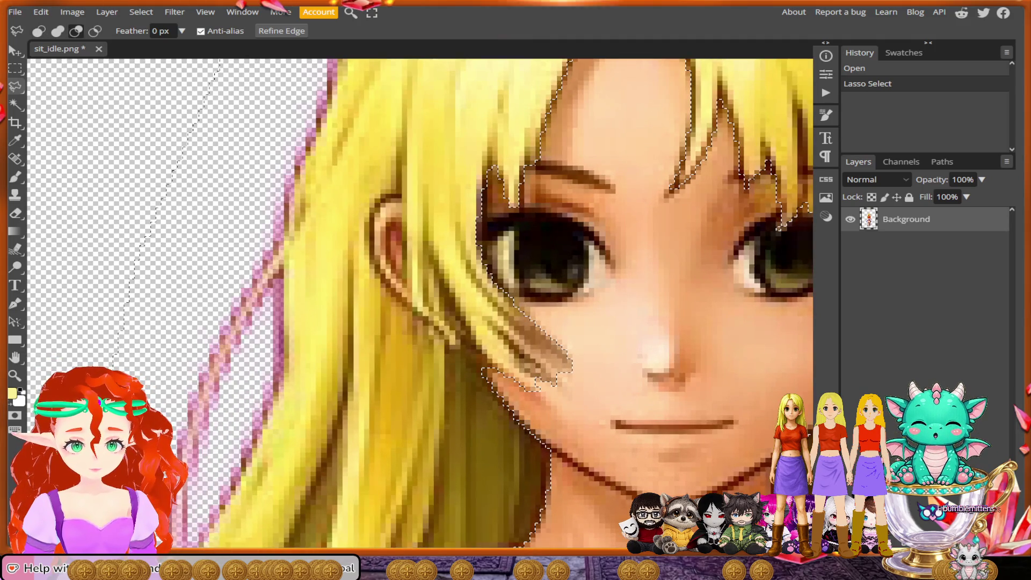
mouse_move(400, 199)
mouse_down()
mouse_move(411, 309)
mouse_move(385, 284)
mouse_up()
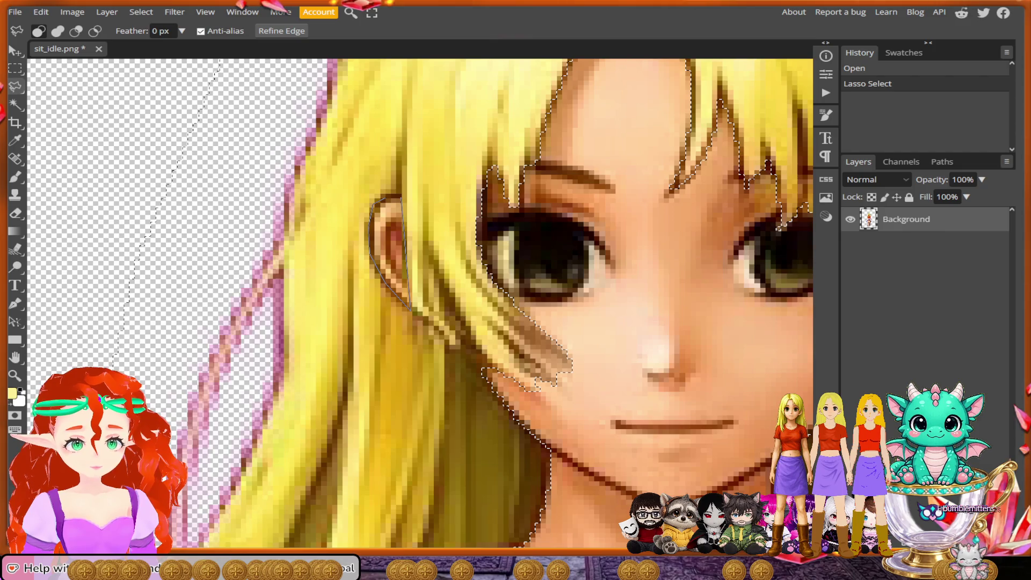
drag(371, 207, 400, 199)
scroll(535, 324, down, 5)
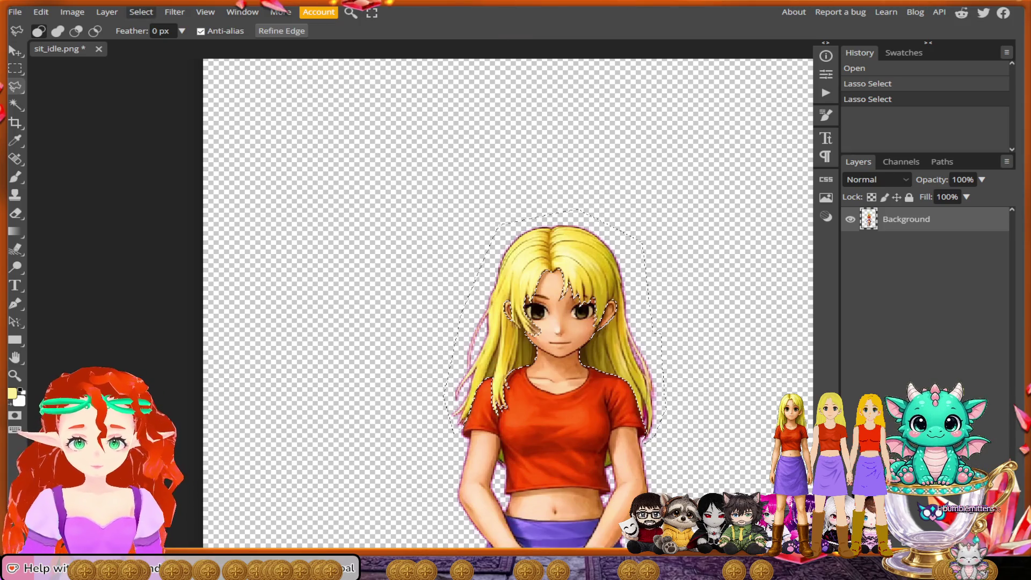
Step: Invert the selection, delete everything but the hair, and deselect
click(141, 12)
click(156, 65)
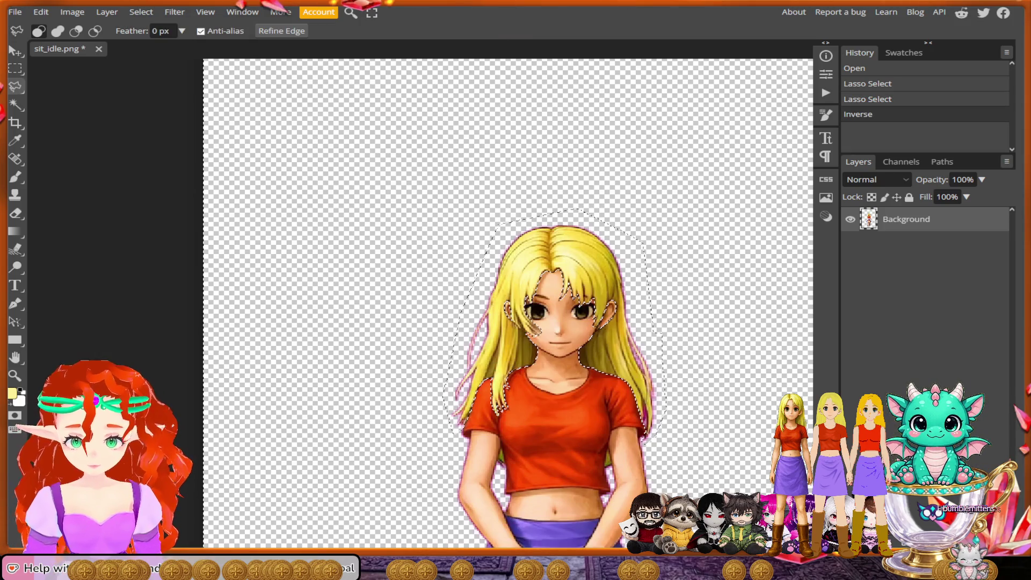
key(Delete)
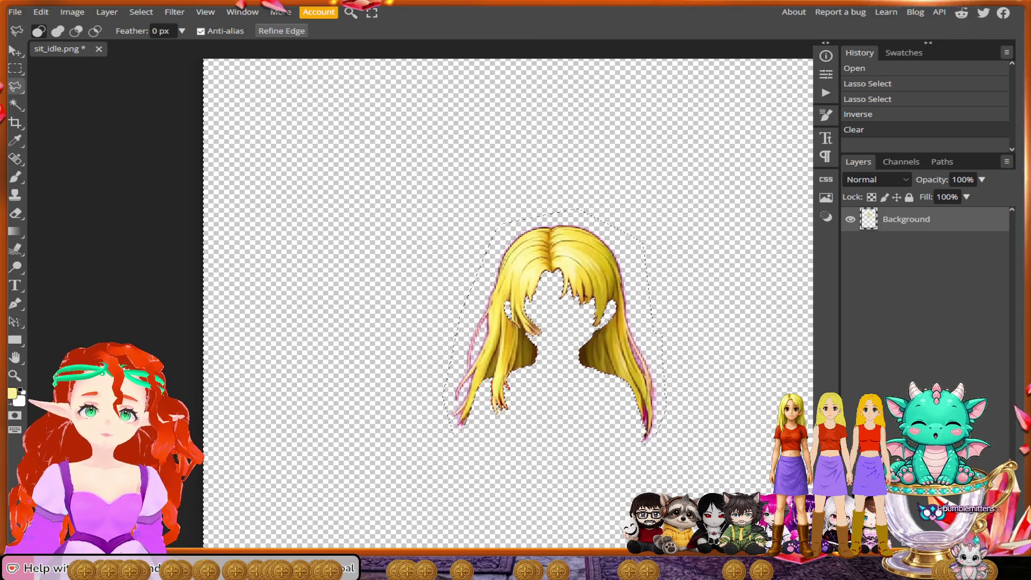
key(m)
key(Left)
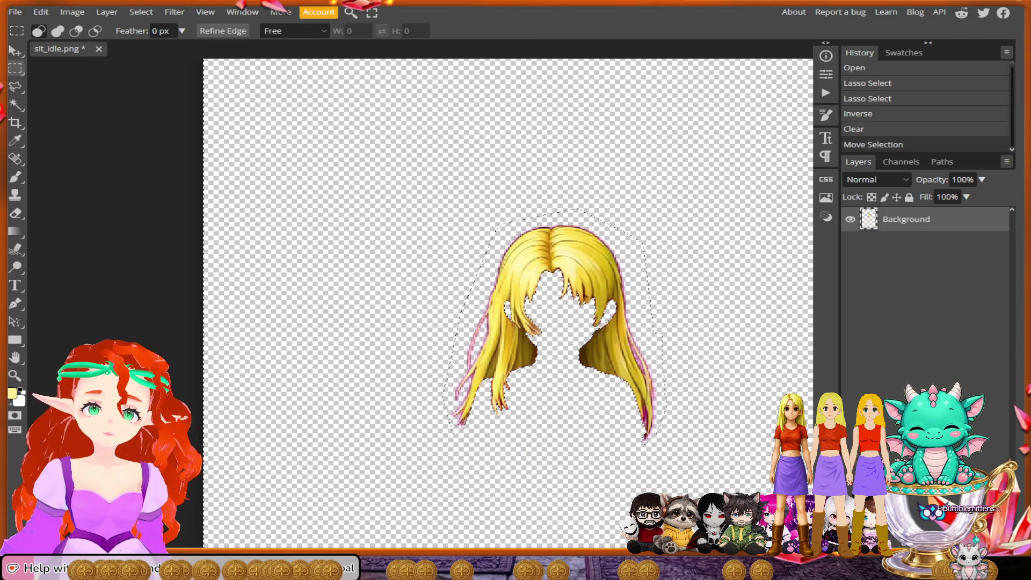
key(ctrl+d)
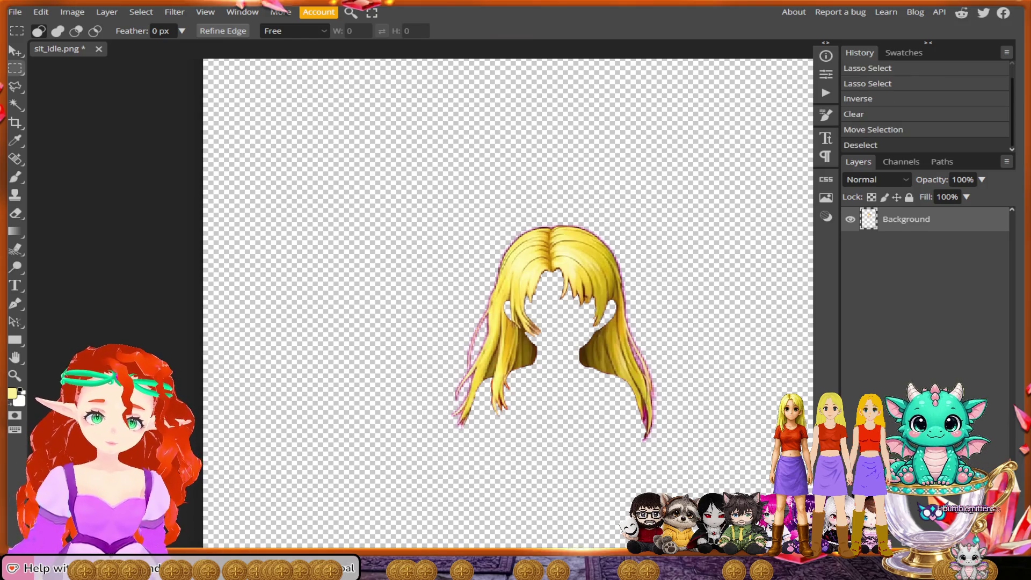
Step: Add a Selective Color adjustment layer and play Action 0 to recolour the hair
click(107, 12)
mouse_move(153, 162)
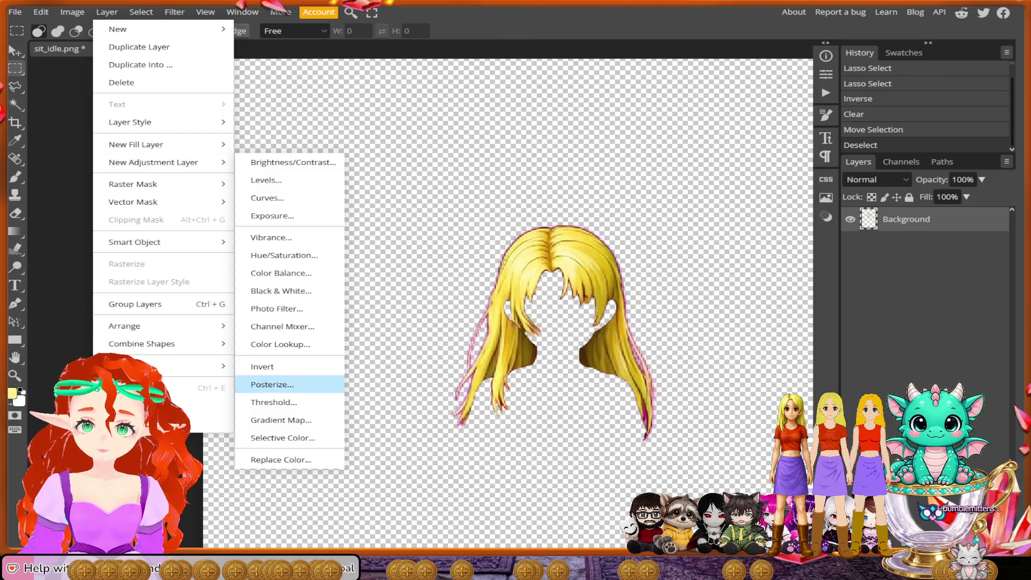
click(283, 438)
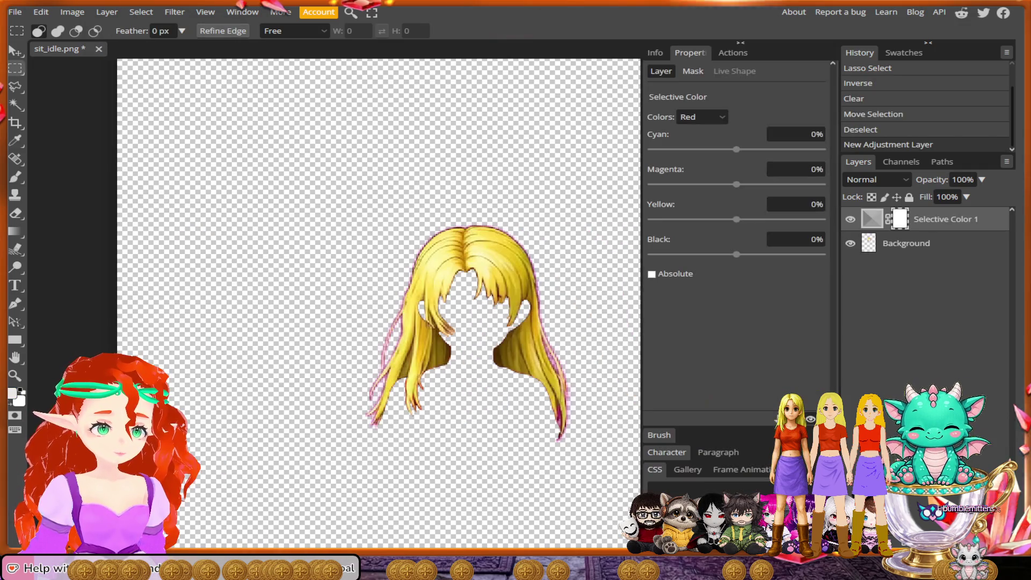
click(733, 52)
click(761, 226)
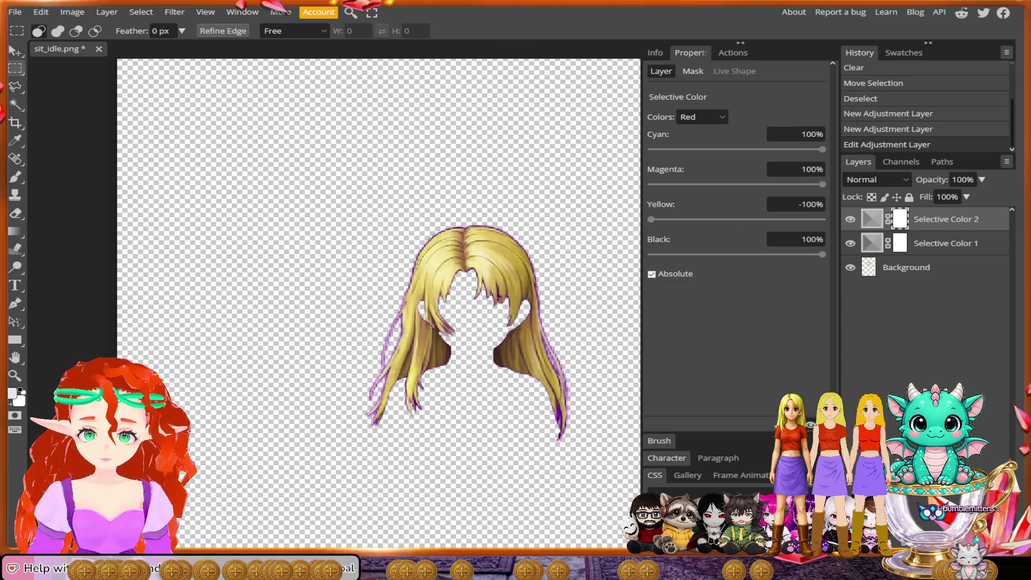
Step: Export the hair-only image as the PNG sit_idlehair
click(15, 12)
mouse_move(42, 184)
click(144, 183)
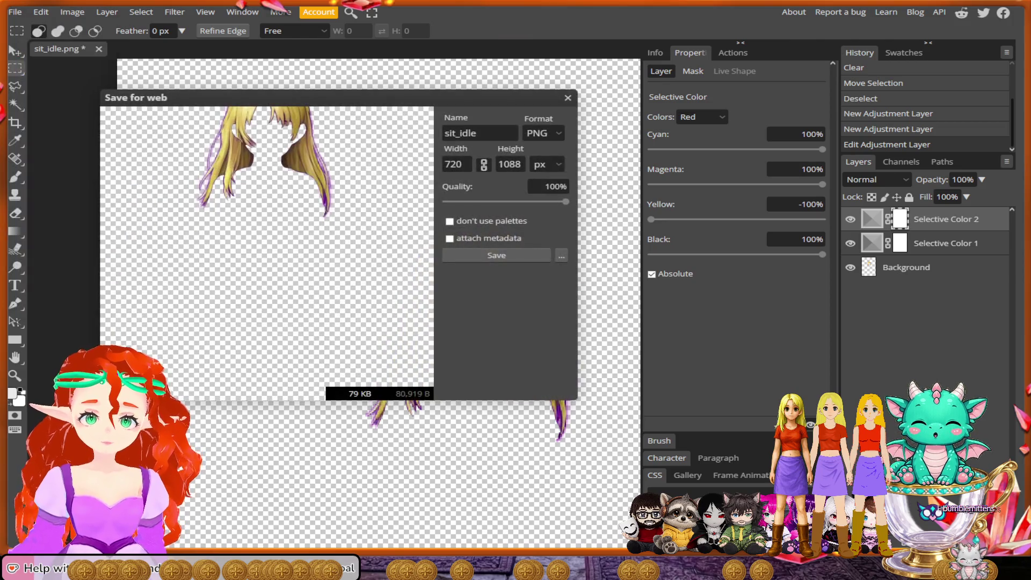
click(490, 132)
text(ha)
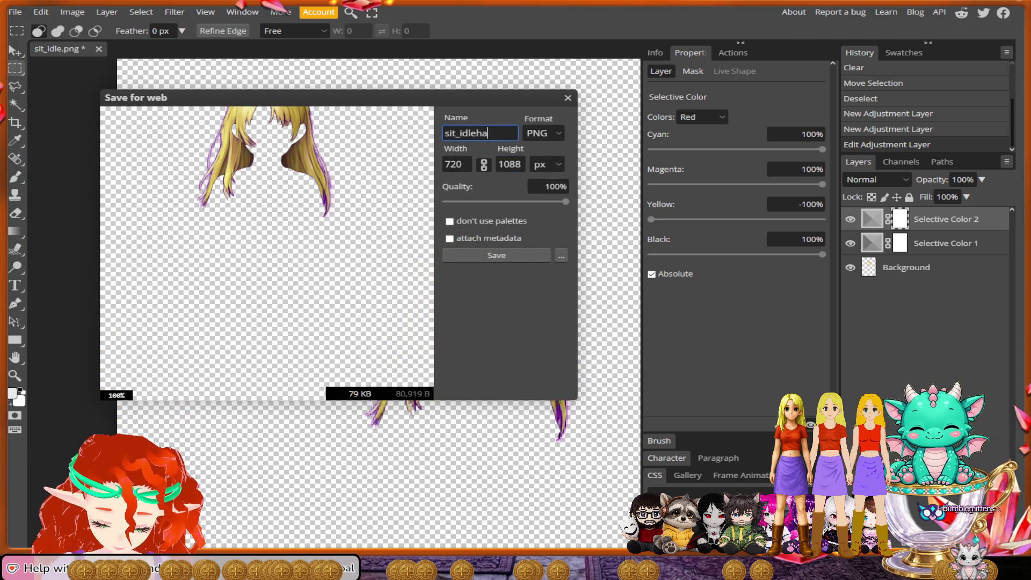
text(ir)
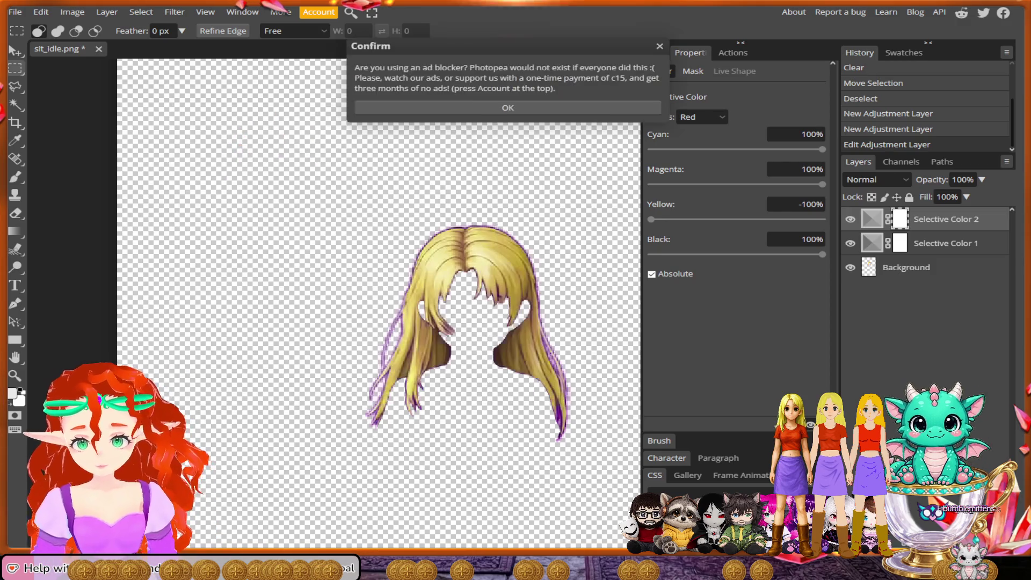
click(450, 255)
key(Return)
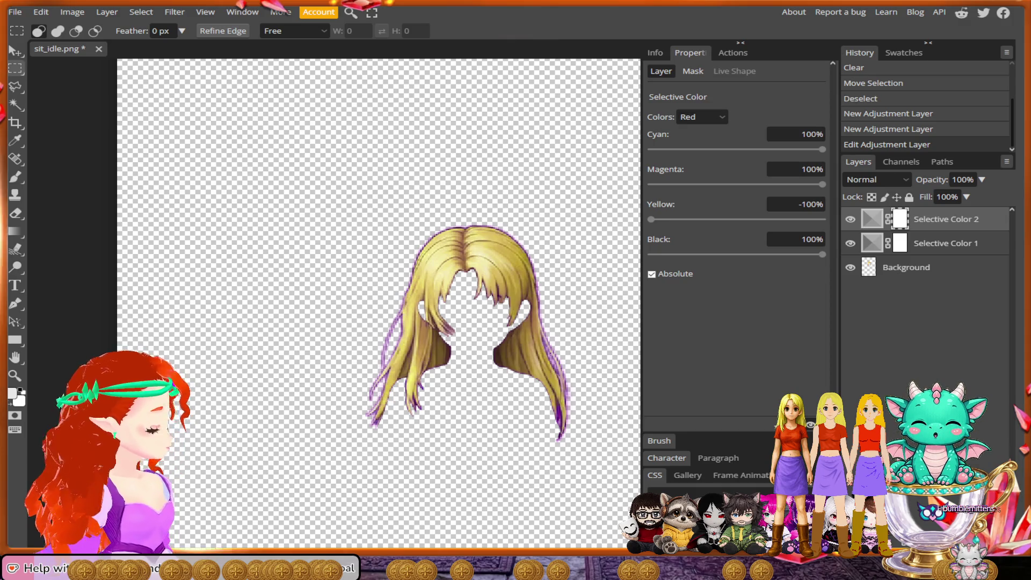
click(15, 12)
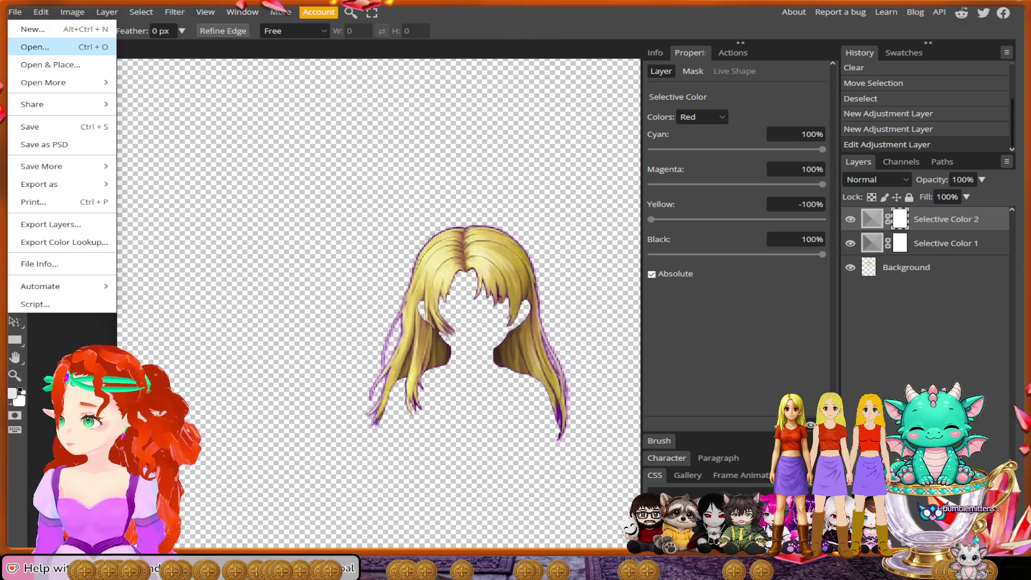
Step: Open sleep_idle.png, play Action 0 to turn the shirt purple, then select the Background layer
click(35, 47)
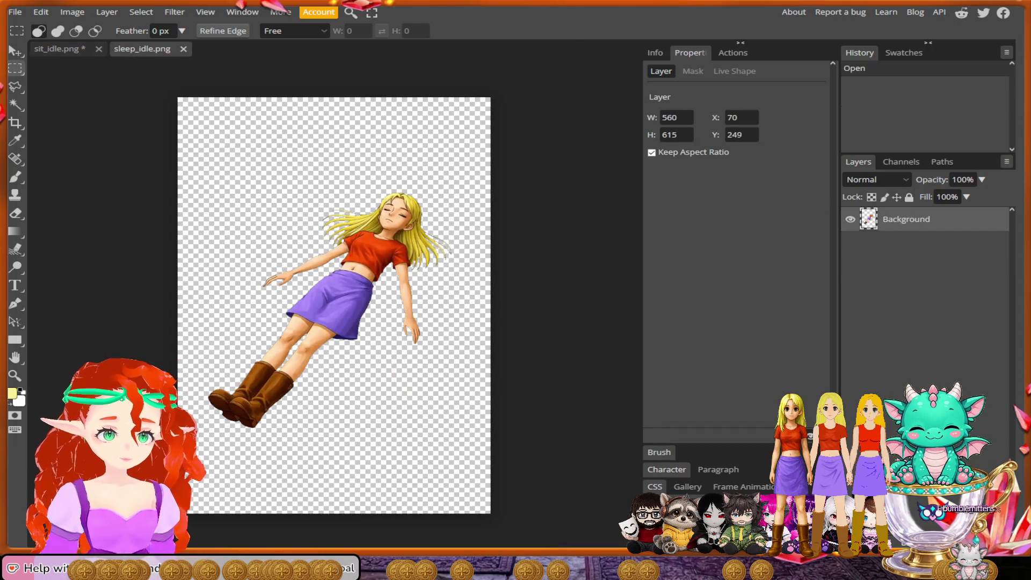
scroll(418, 271, up, 5)
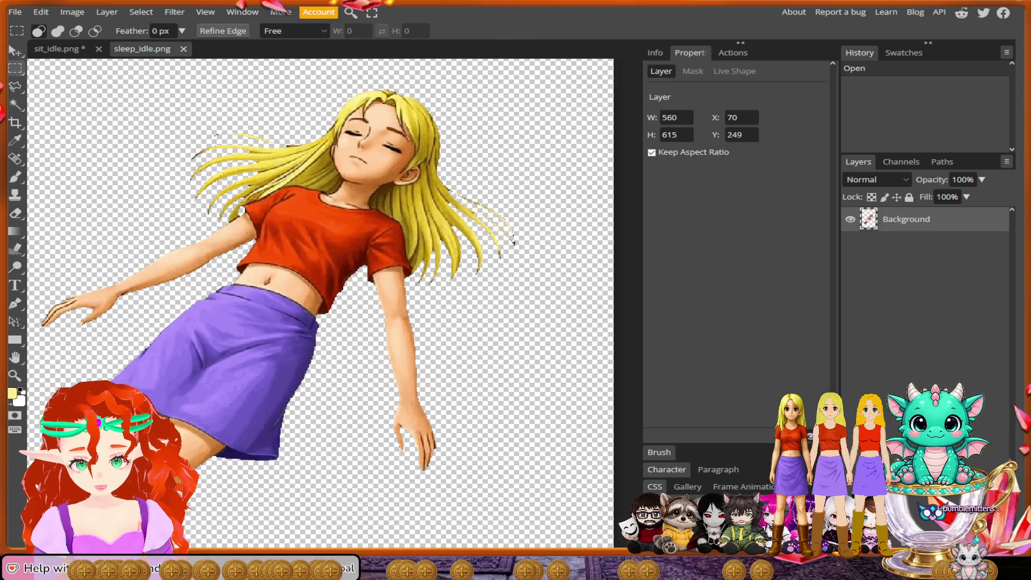
click(732, 53)
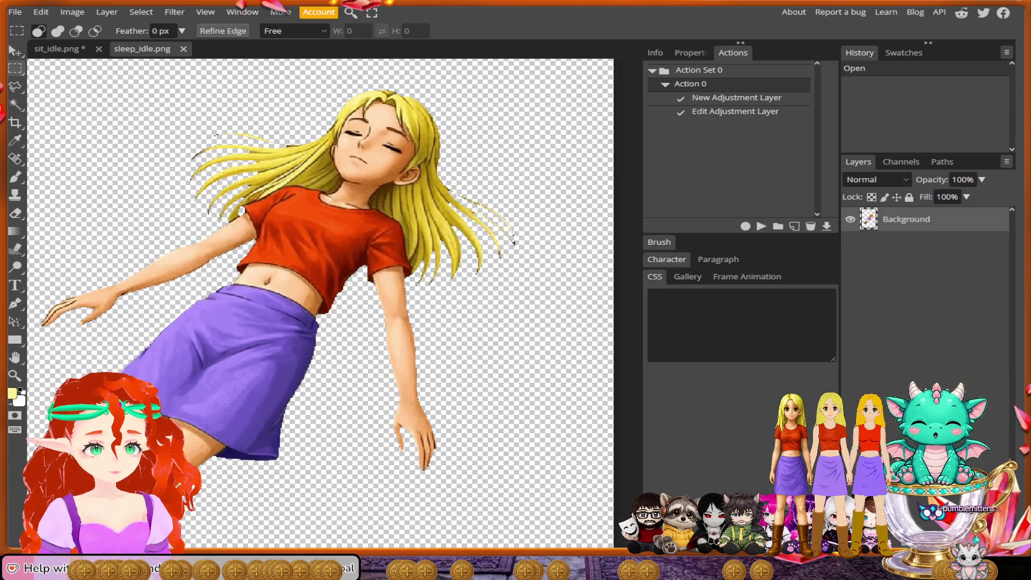
click(761, 226)
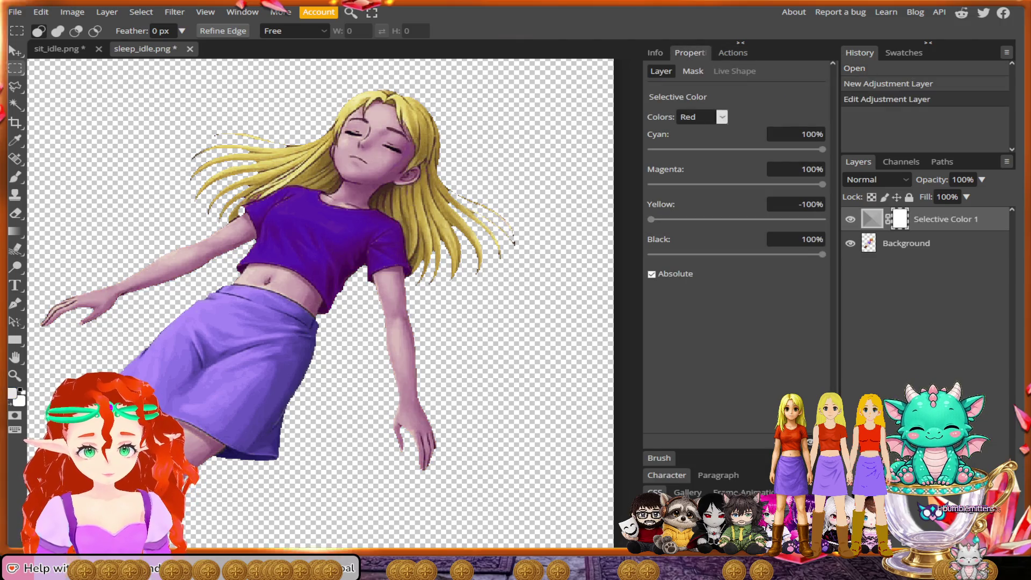
click(907, 242)
scroll(333, 65, up, 4)
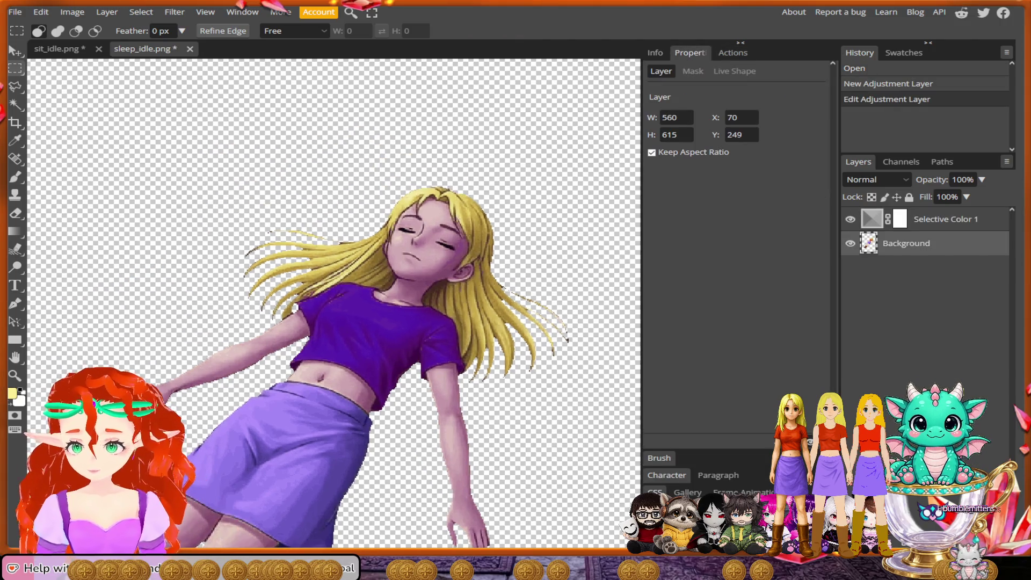
scroll(333, 301, up, 2)
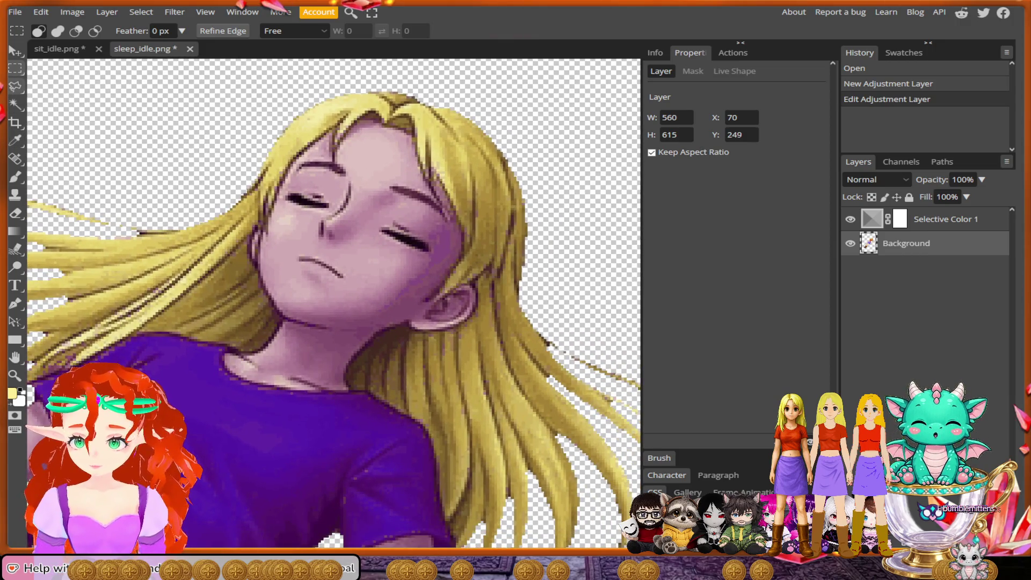
Step: With the Polygonal Lasso, place points around the top of the sleeping girl's hair
click(16, 86)
click(562, 225)
click(506, 98)
click(378, 70)
click(241, 113)
click(202, 196)
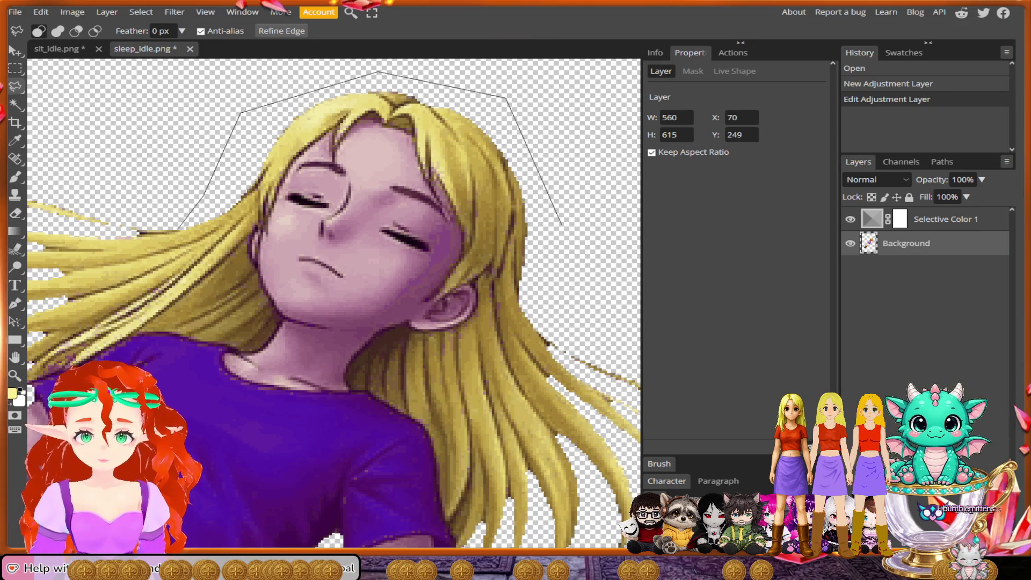
click(271, 130)
Step: Trace the outline down the hair's loose left strands
click(109, 138)
click(50, 200)
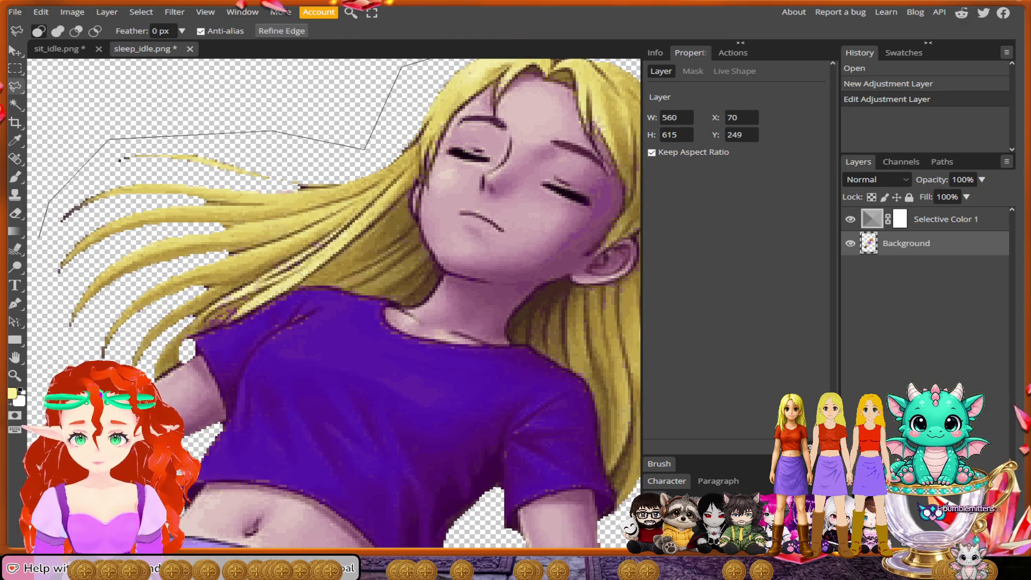
click(38, 273)
click(43, 331)
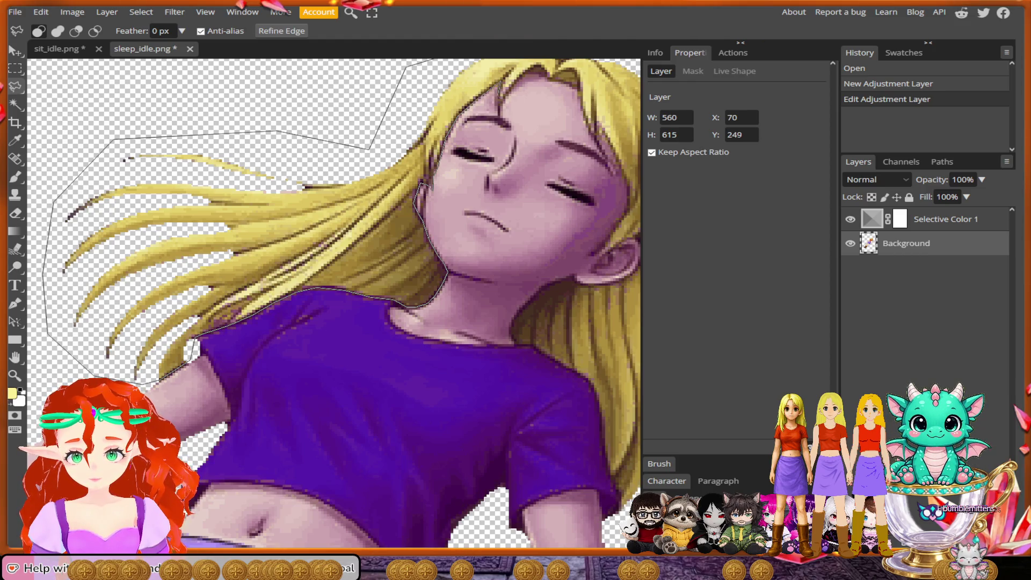
scroll(618, 61, up, 5)
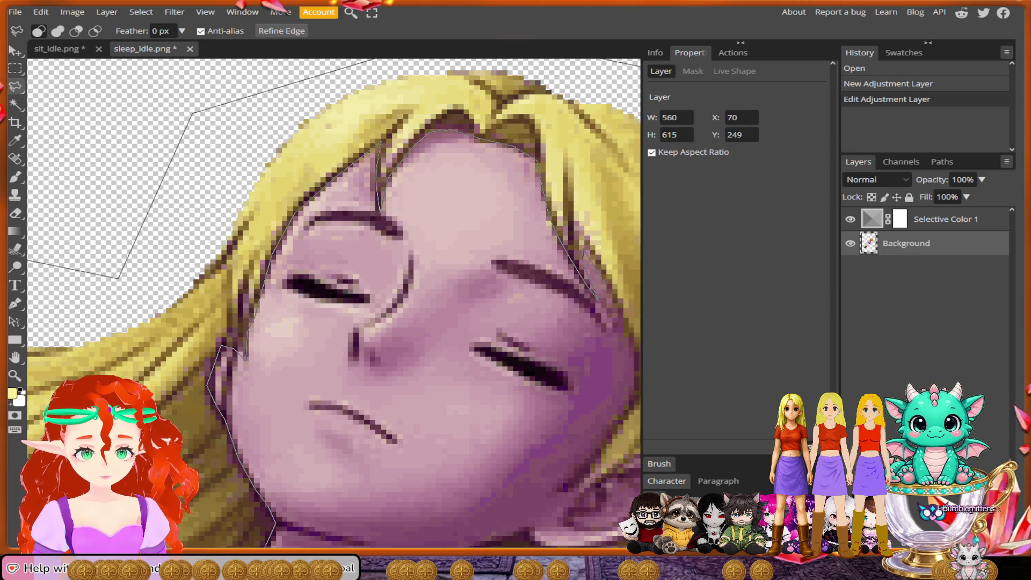
drag(618, 311, 525, 226)
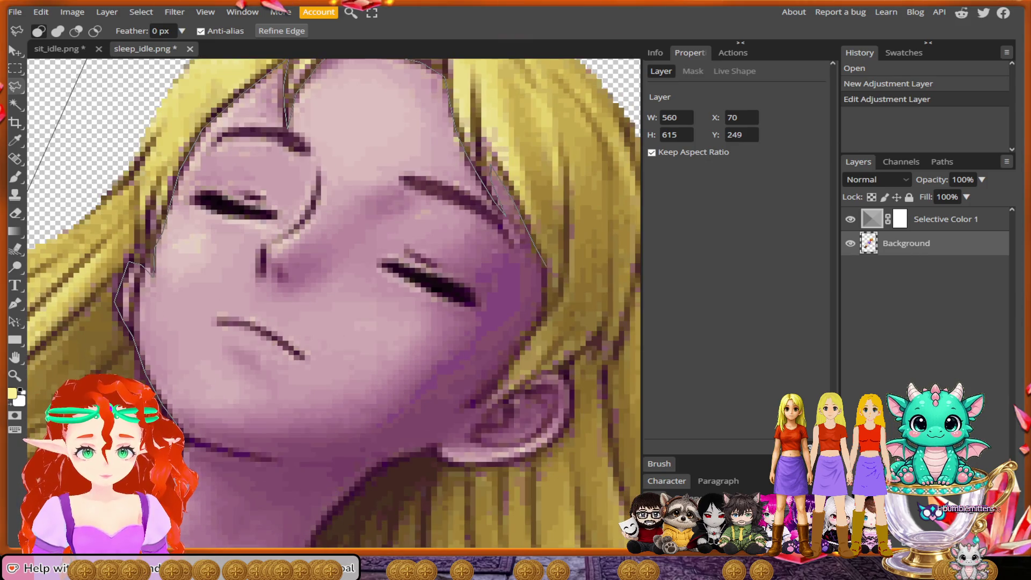
Step: Continue the lasso down the face's right edge, around the ear, under the jaw, and along neck and collar
click(545, 276)
click(546, 305)
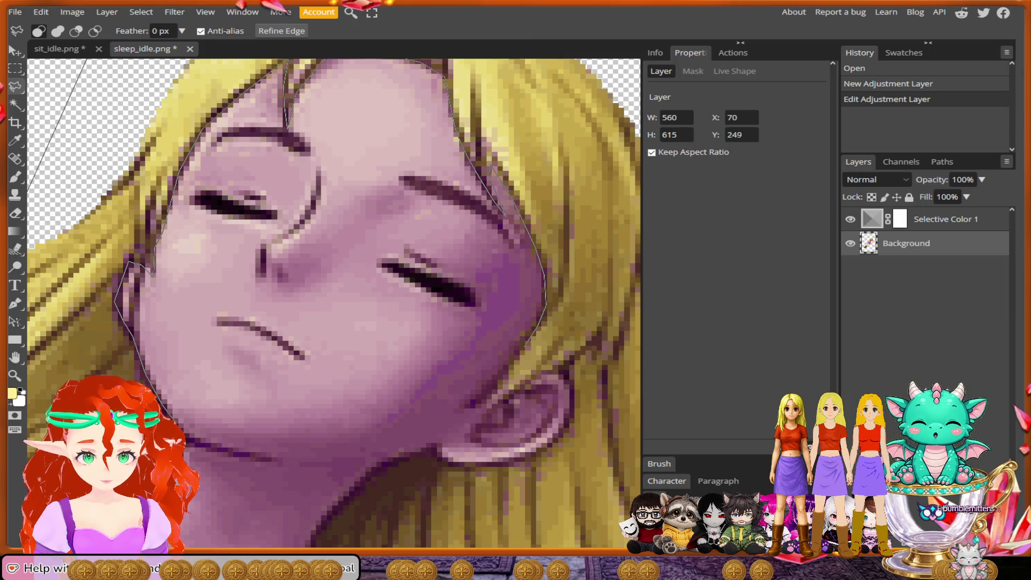
click(466, 416)
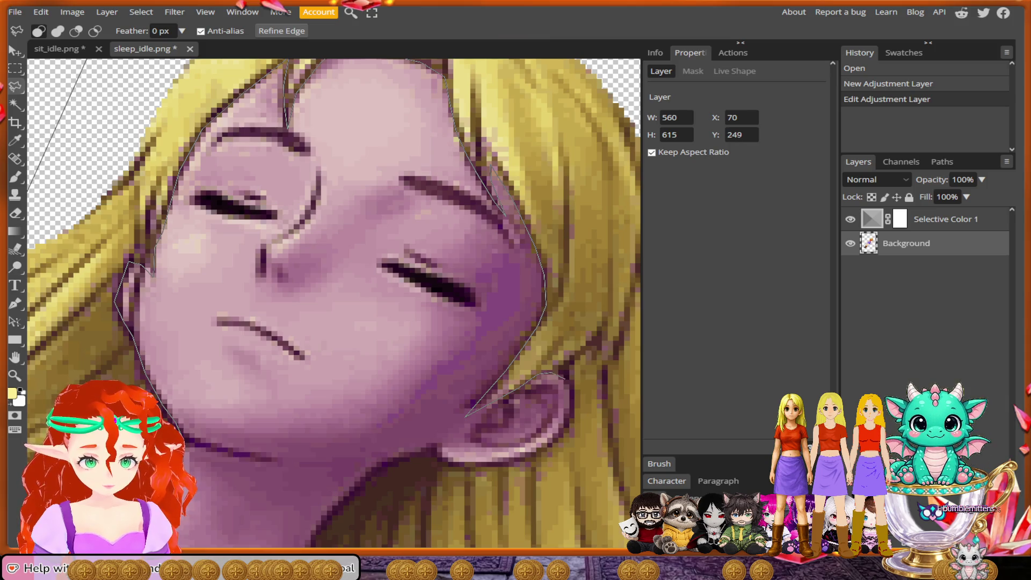
click(572, 392)
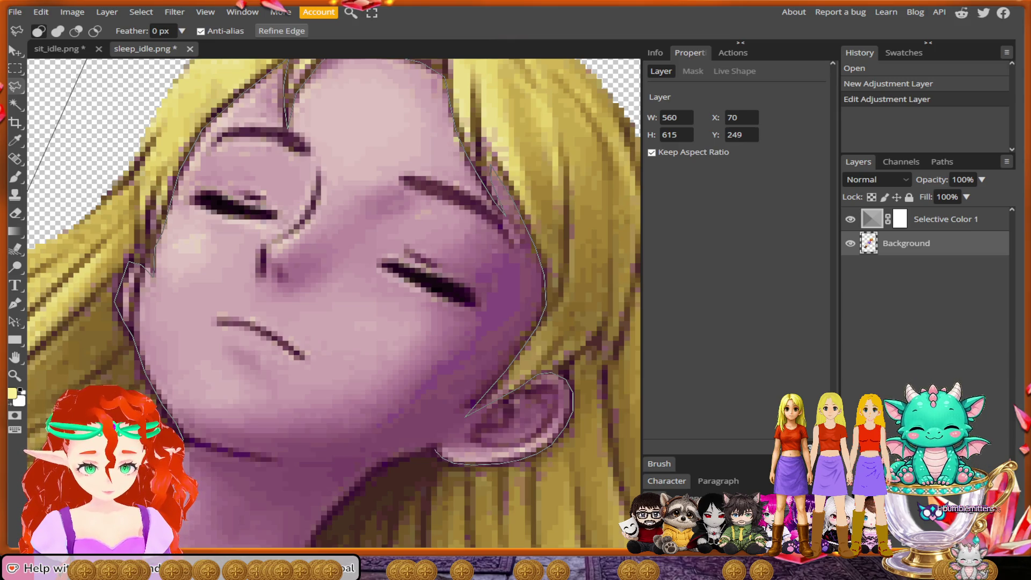
scroll(446, 337, down, 3)
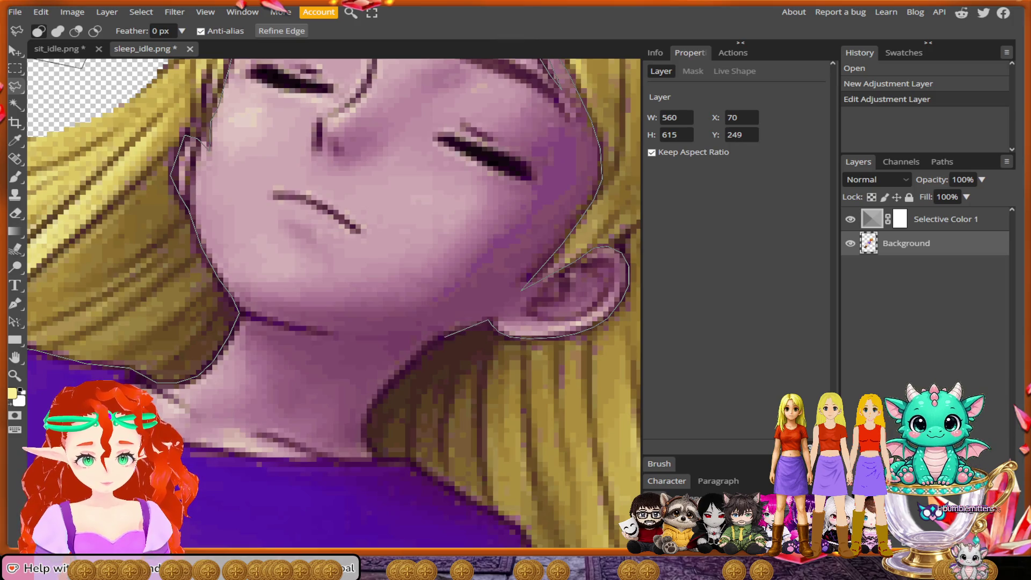
click(430, 343)
mouse_move(412, 364)
mouse_down()
mouse_move(374, 405)
mouse_move(370, 447)
mouse_move(428, 473)
mouse_up()
scroll(355, 371, down, 2)
mouse_move(343, 370)
mouse_down()
mouse_move(373, 378)
mouse_move(456, 437)
mouse_move(396, 339)
mouse_move(387, 330)
mouse_move(411, 459)
mouse_move(427, 374)
mouse_move(435, 416)
mouse_move(463, 461)
mouse_move(458, 514)
mouse_move(400, 451)
mouse_move(394, 429)
mouse_move(582, 407)
mouse_move(591, 365)
mouse_move(535, 369)
mouse_move(479, 348)
mouse_move(511, 283)
mouse_move(444, 156)
mouse_move(437, 329)
mouse_move(301, 204)
mouse_move(322, 107)
mouse_move(316, 64)
mouse_up()
scroll(457, 438, down, 2)
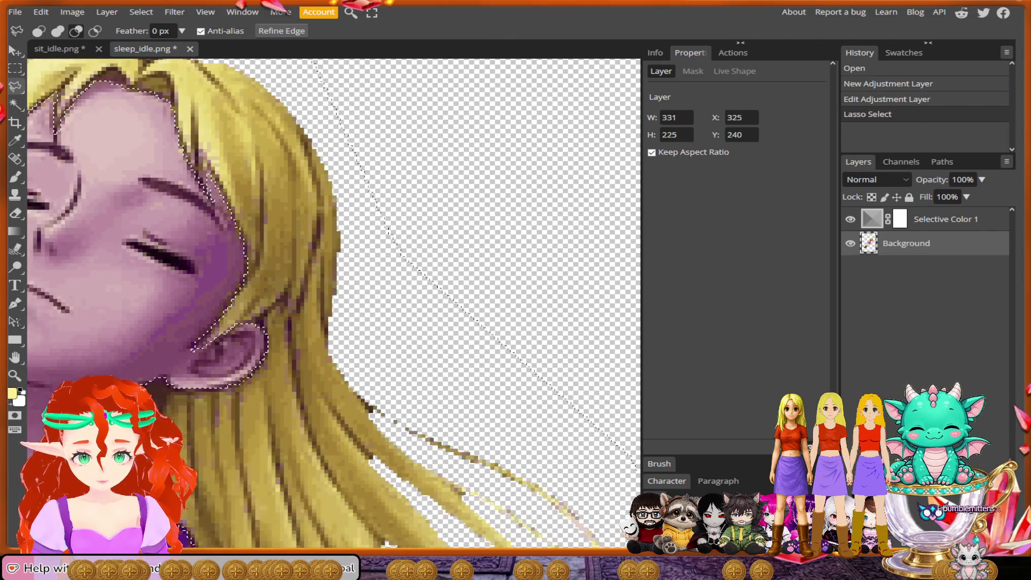
scroll(333, 303, down, 5)
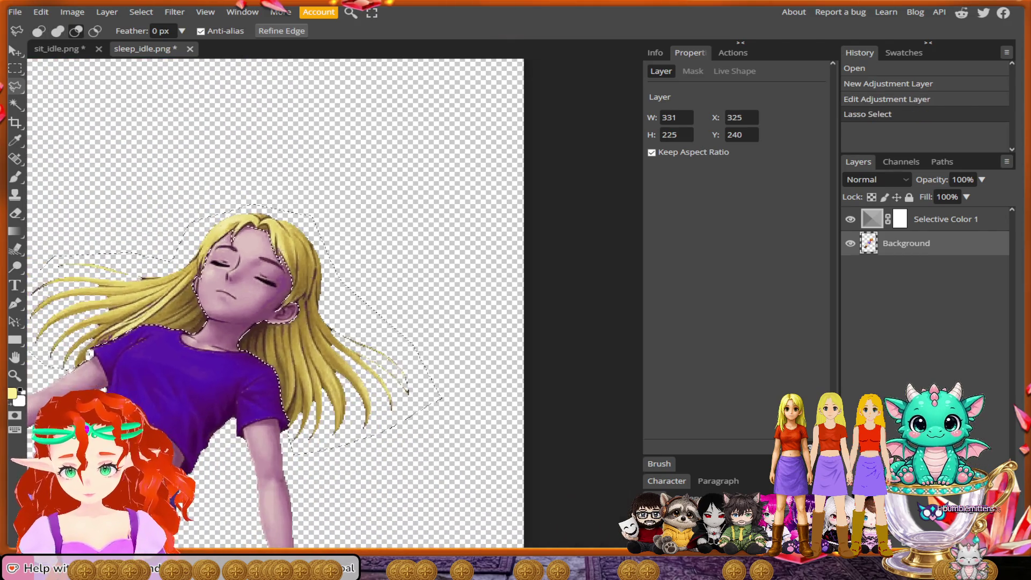
Step: Invert the selection and delete everything outside the hair
scroll(333, 303, down, 2)
click(141, 12)
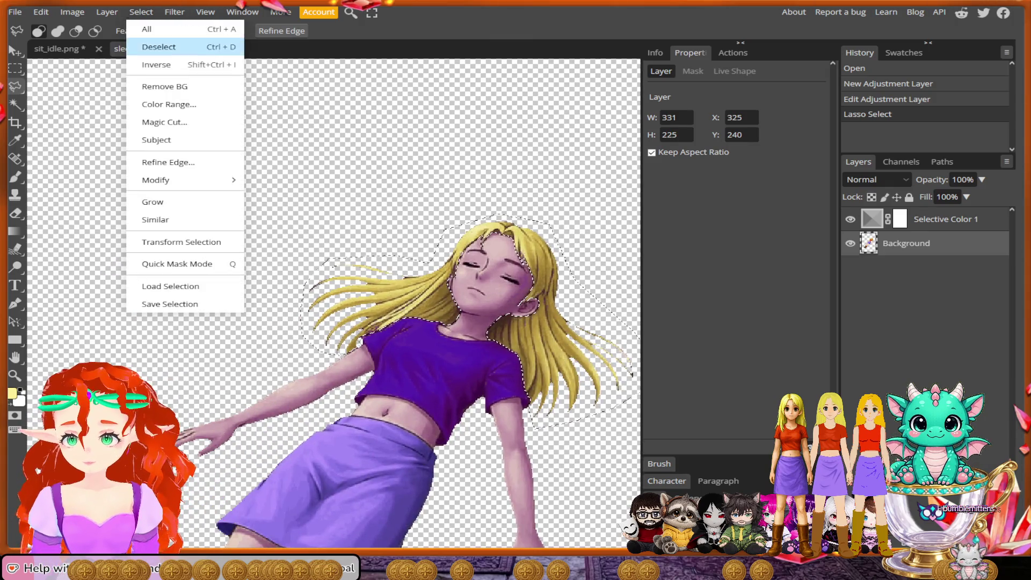
click(156, 65)
key(Delete)
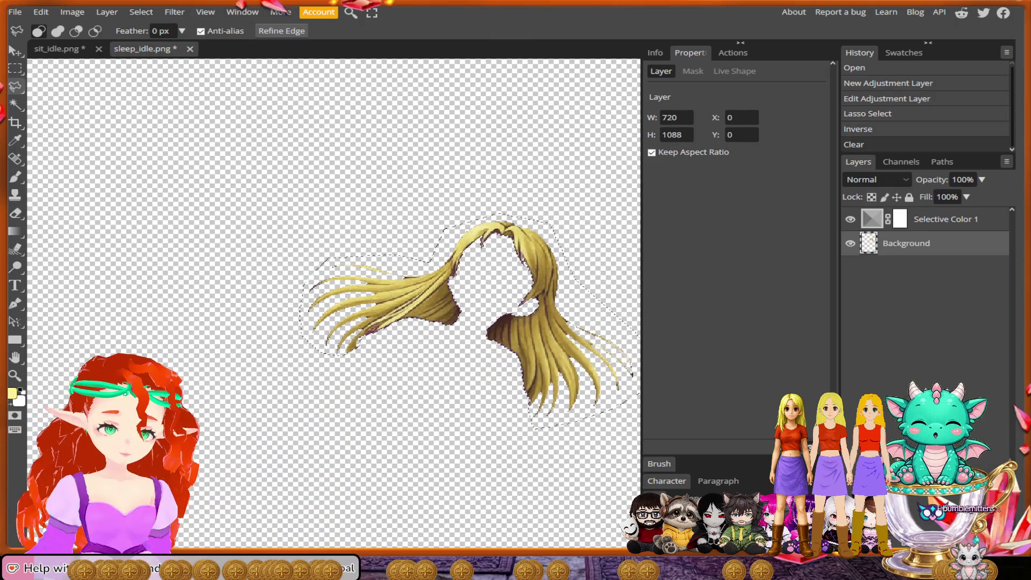
Step: Export the image as the PNG sleep_idlehair
click(15, 12)
mouse_move(39, 183)
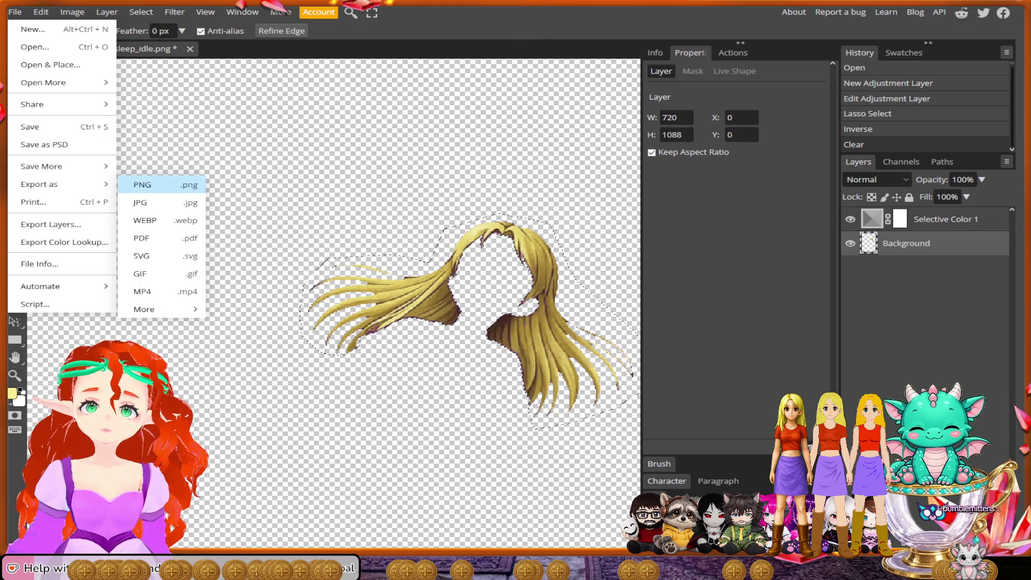
click(143, 184)
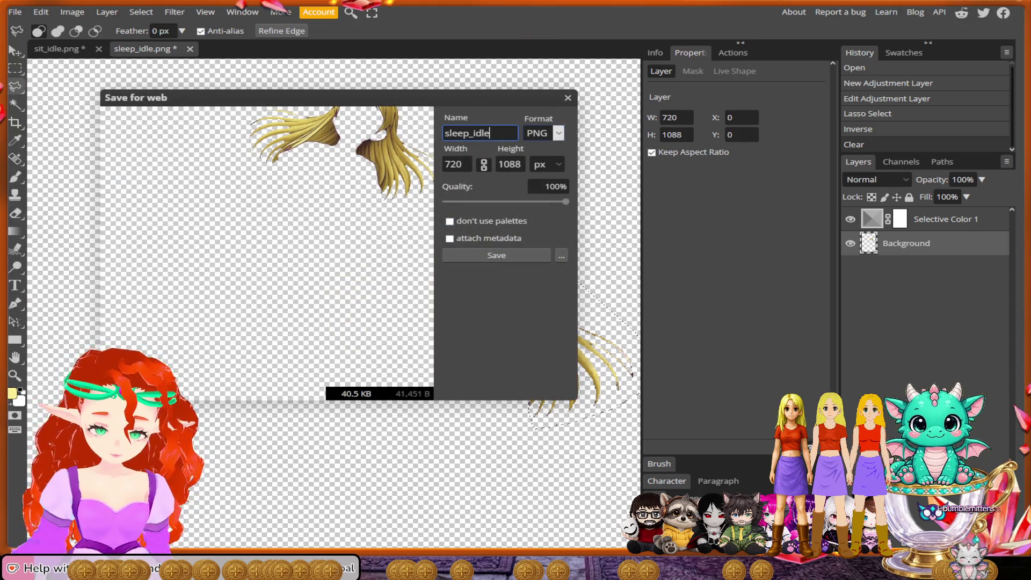
text(hair)
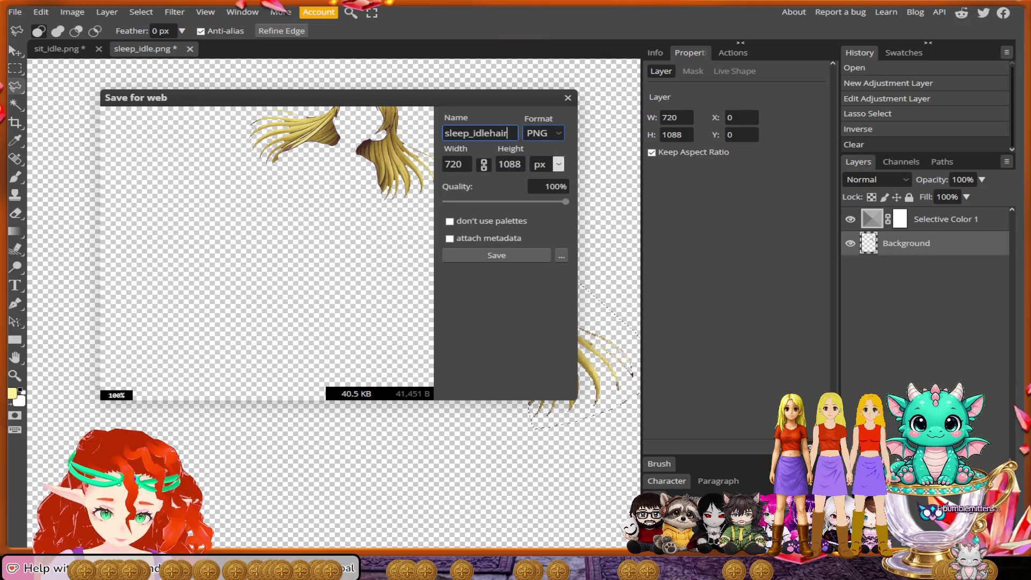
click(496, 255)
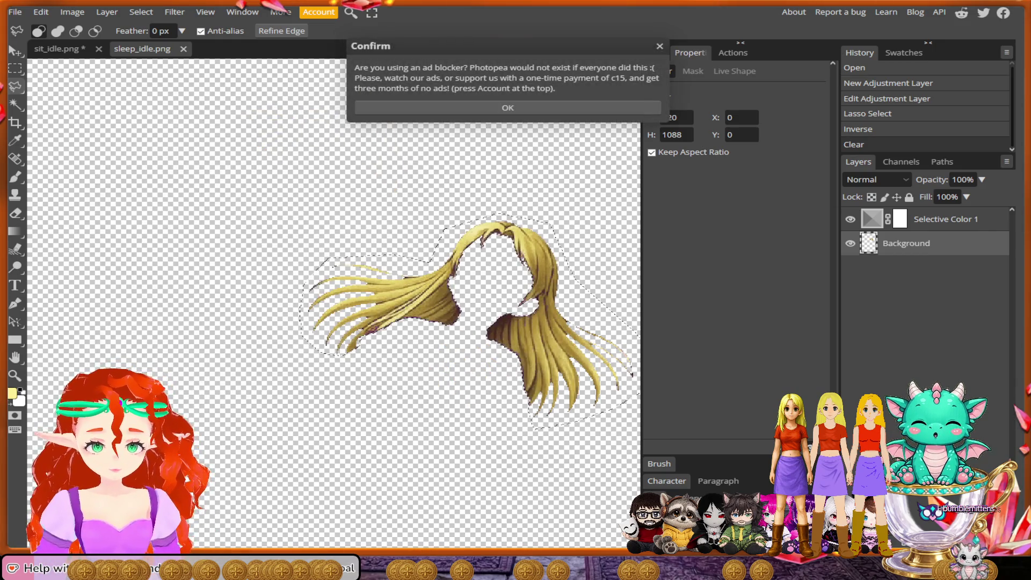
Step: Re-export the PNG with metadata turned off and dismiss the ad-blocker notice
click(14, 12)
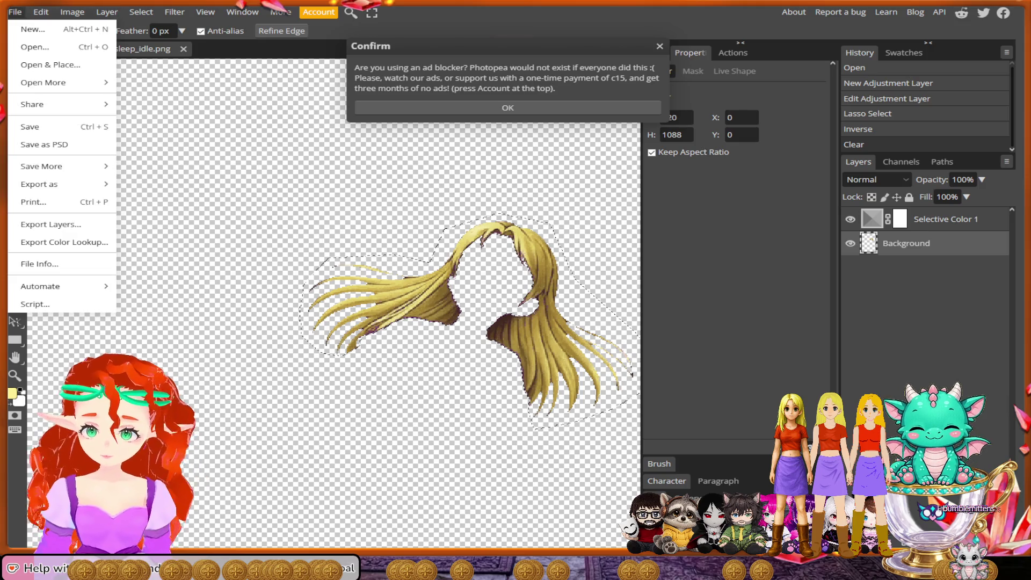
mouse_move(40, 184)
click(142, 184)
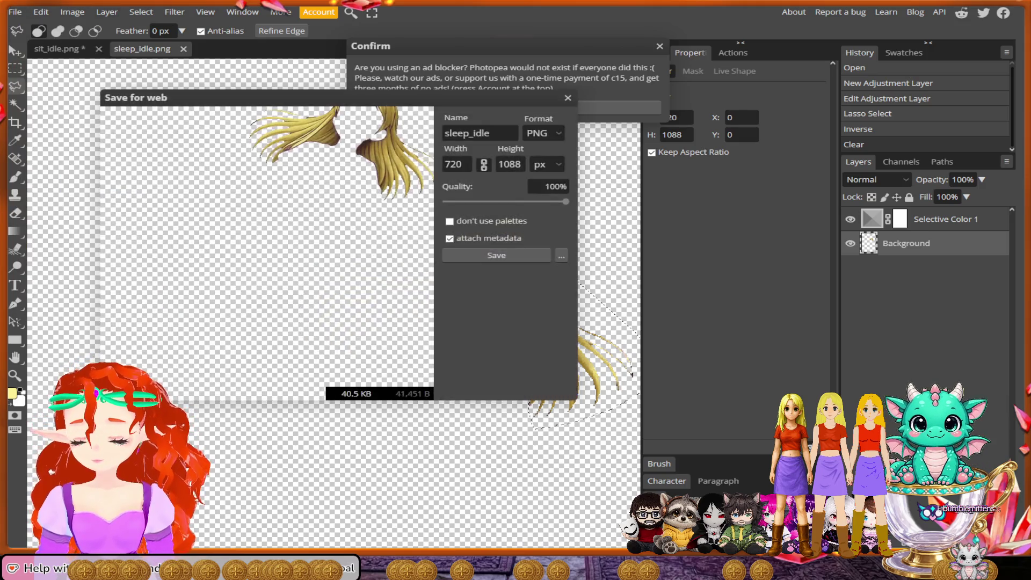
click(449, 238)
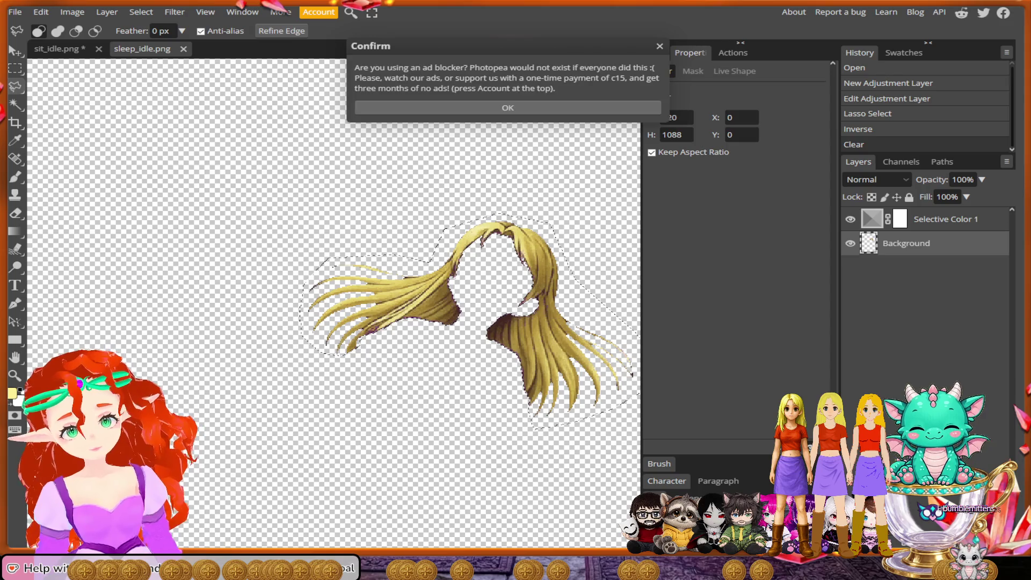
key(Return)
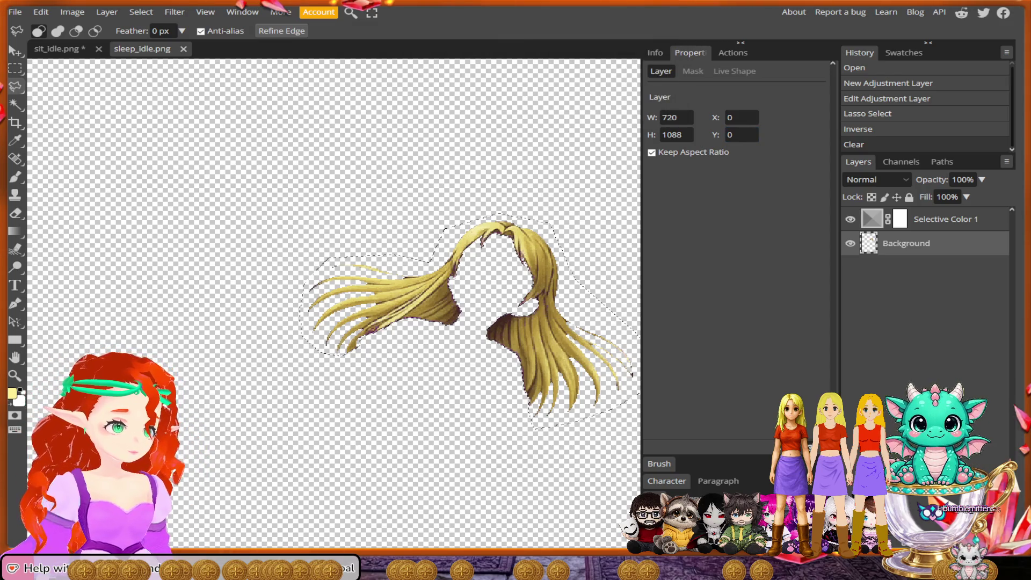
Step: Open the 49-frame sprite video in Photopea from the File menu, dismissing the New project dialog
click(15, 12)
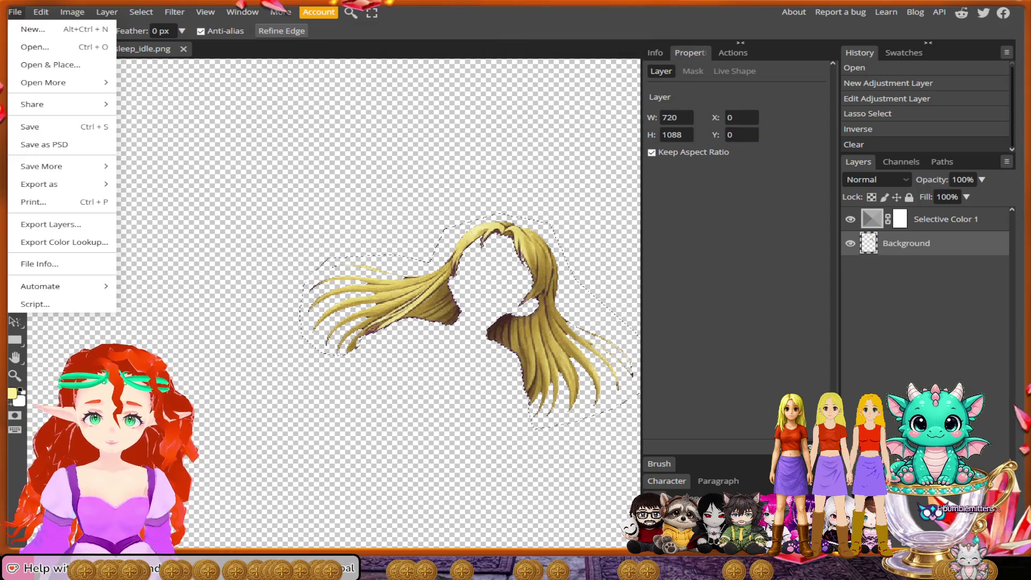
click(32, 43)
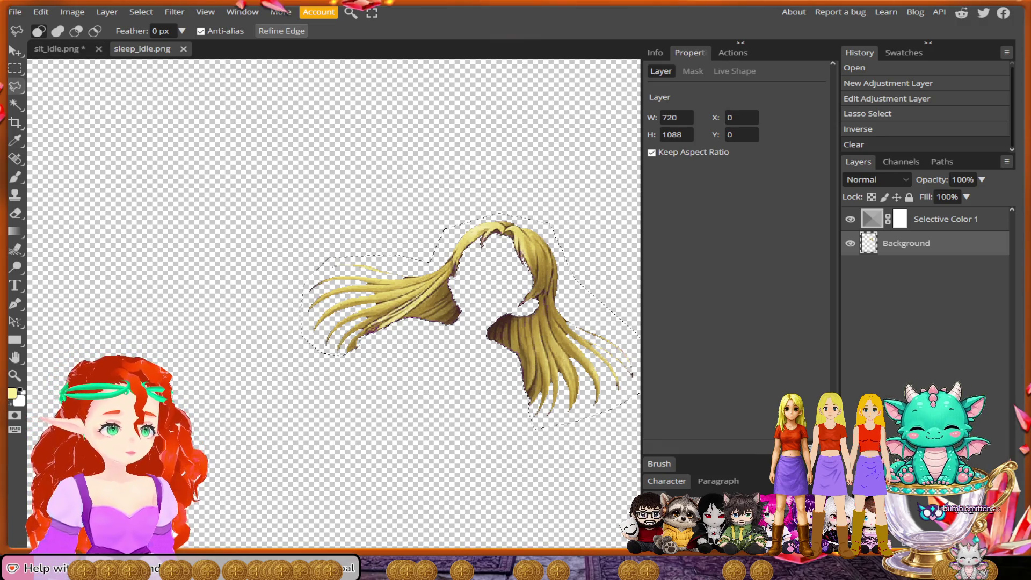
click(15, 12)
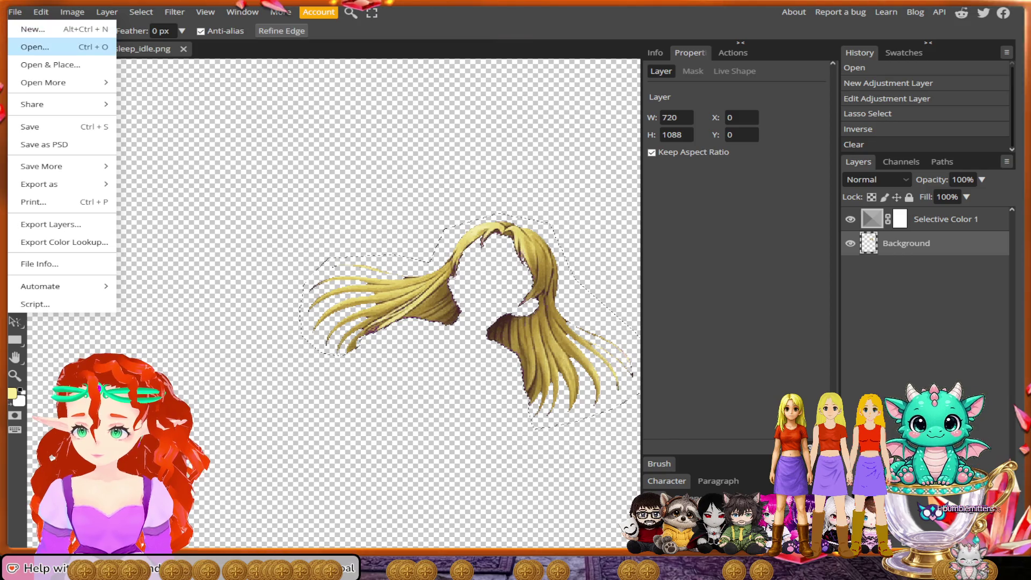
click(33, 29)
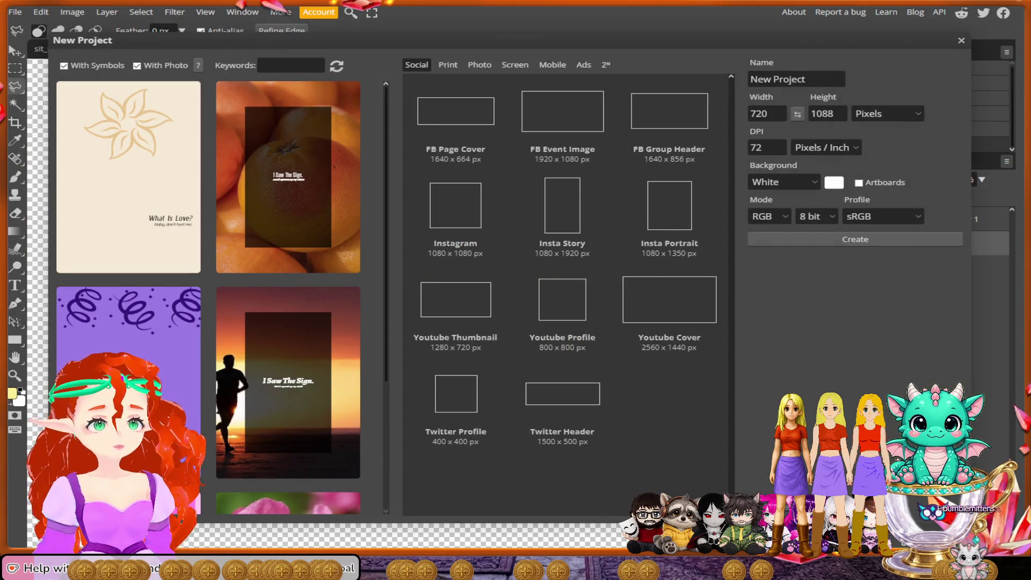
key(Escape)
click(15, 12)
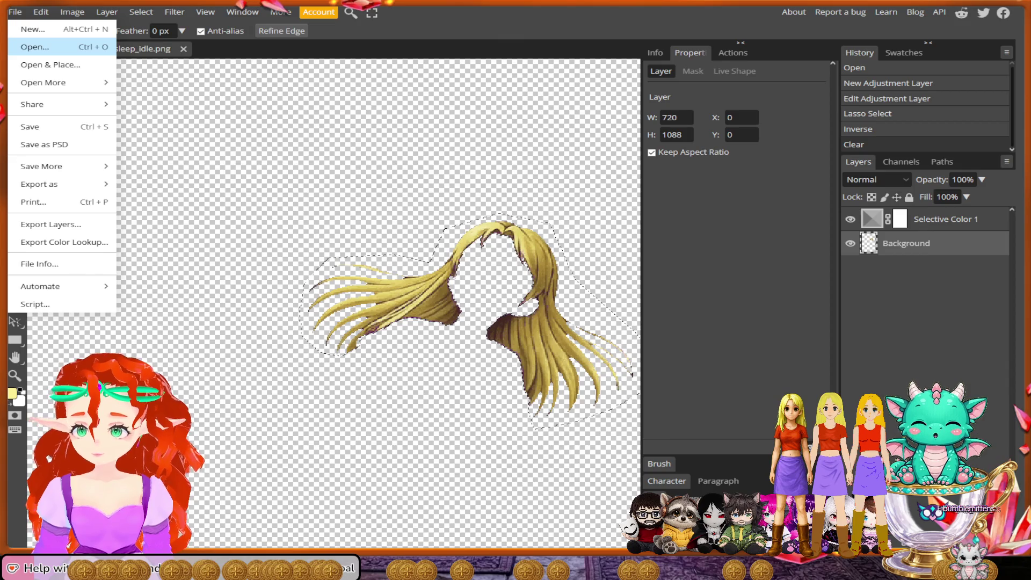
click(32, 43)
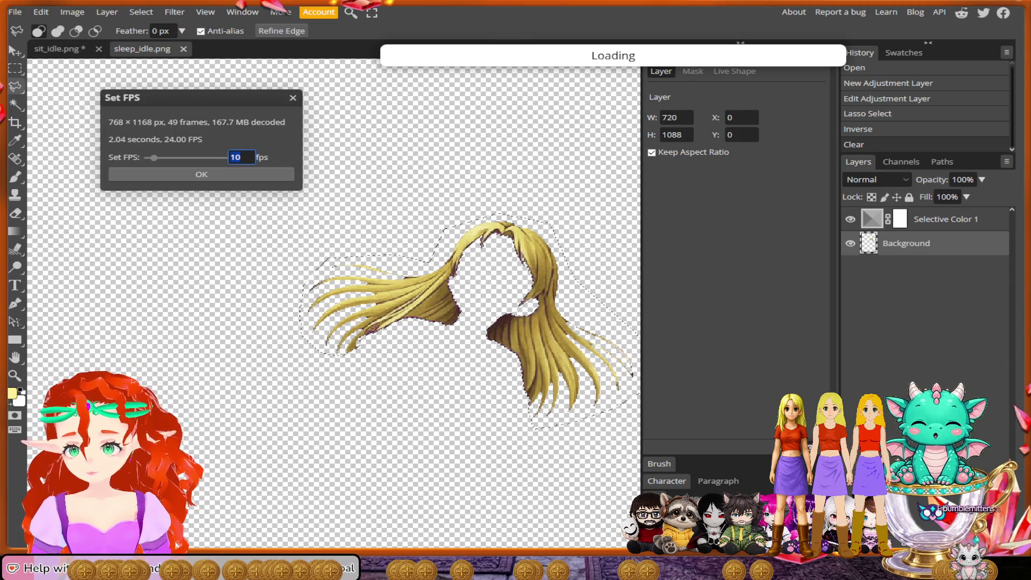
Step: Confirm the 10 fps import rate, then open a new browser tab
key(Return)
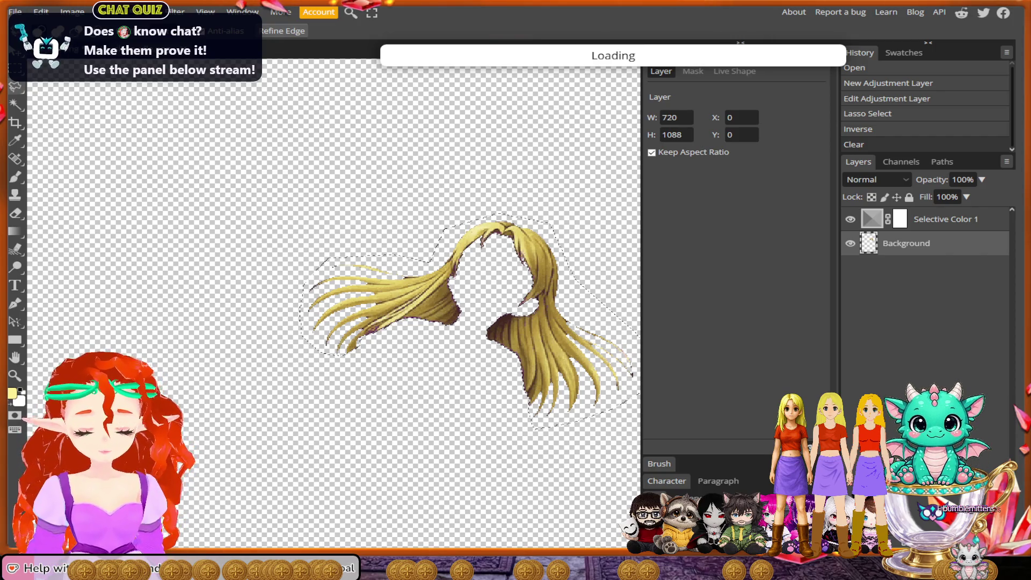
key(ctrl+t)
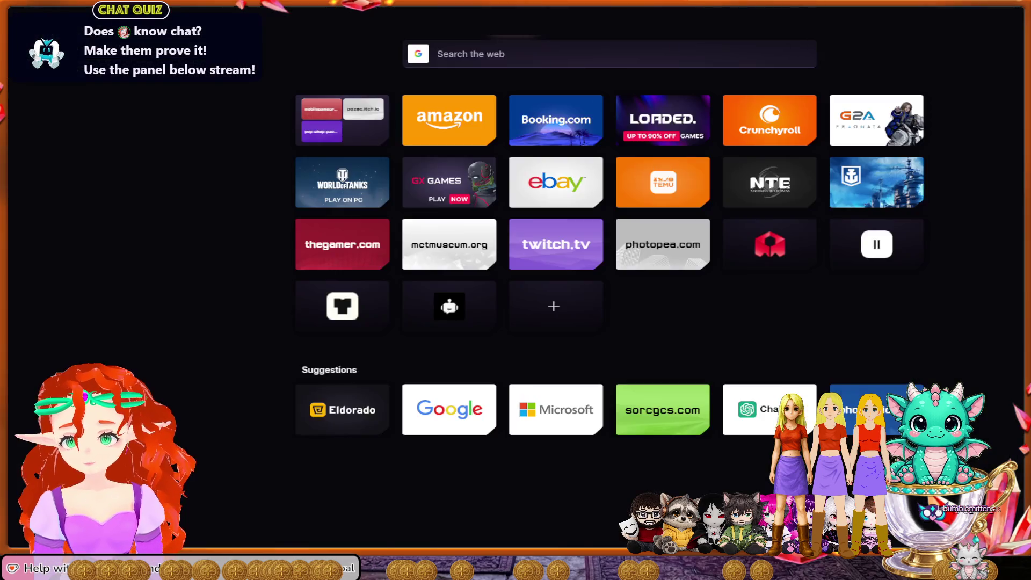
Step: Go to Ezgif and browse its Video, GIF maker, Audio, Transform and Effects sections
key(Return)
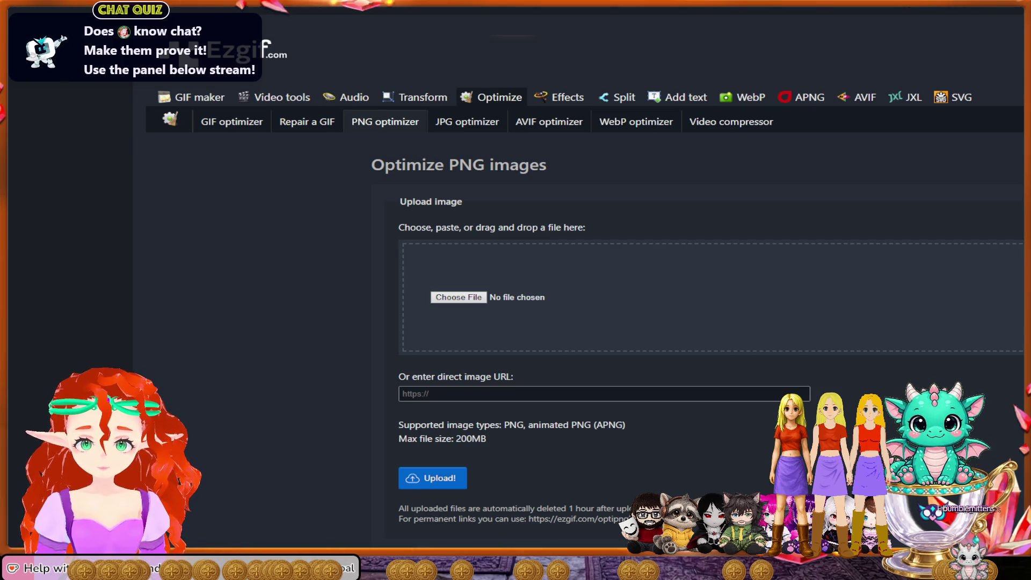
click(274, 97)
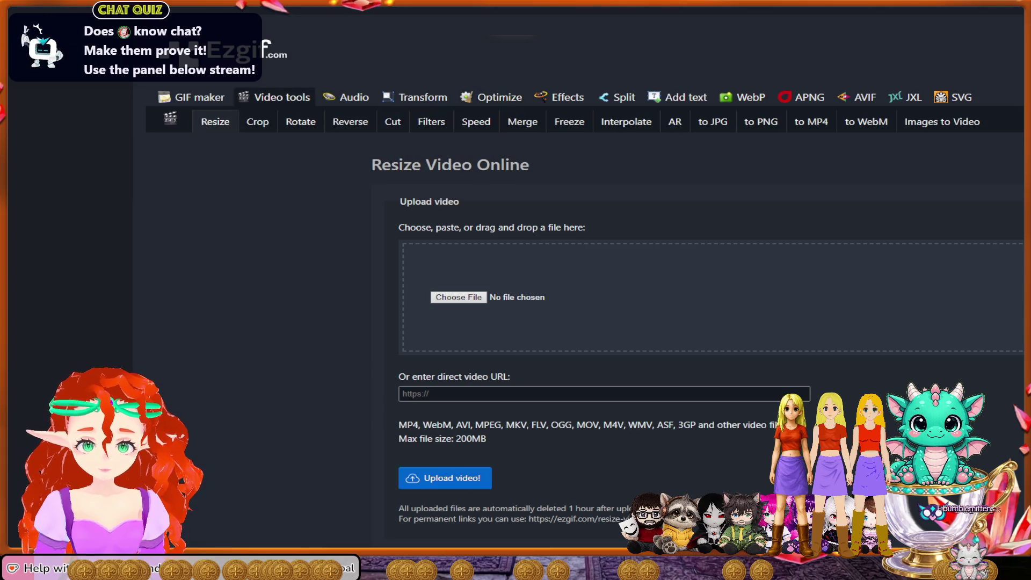
click(192, 97)
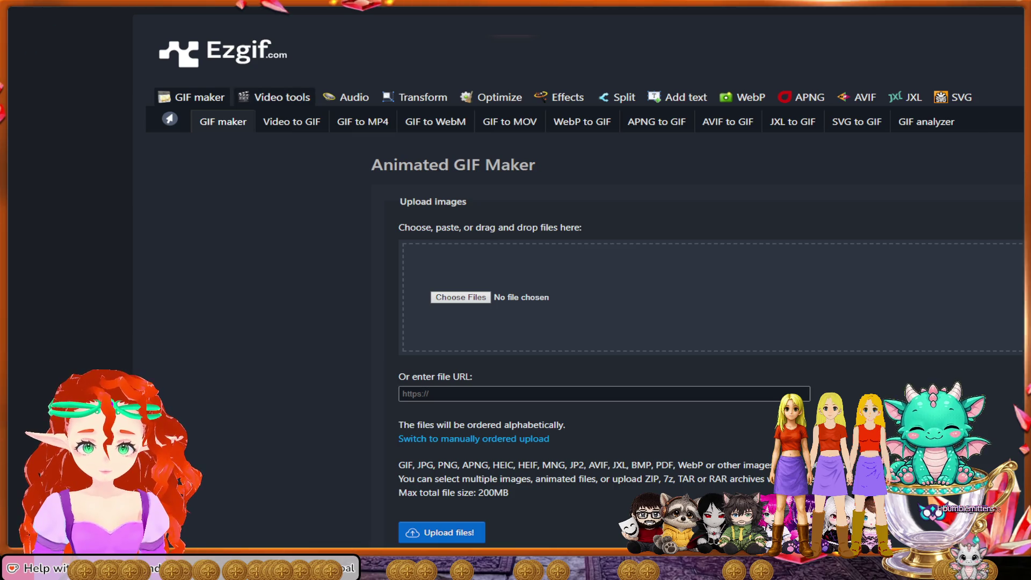
click(346, 97)
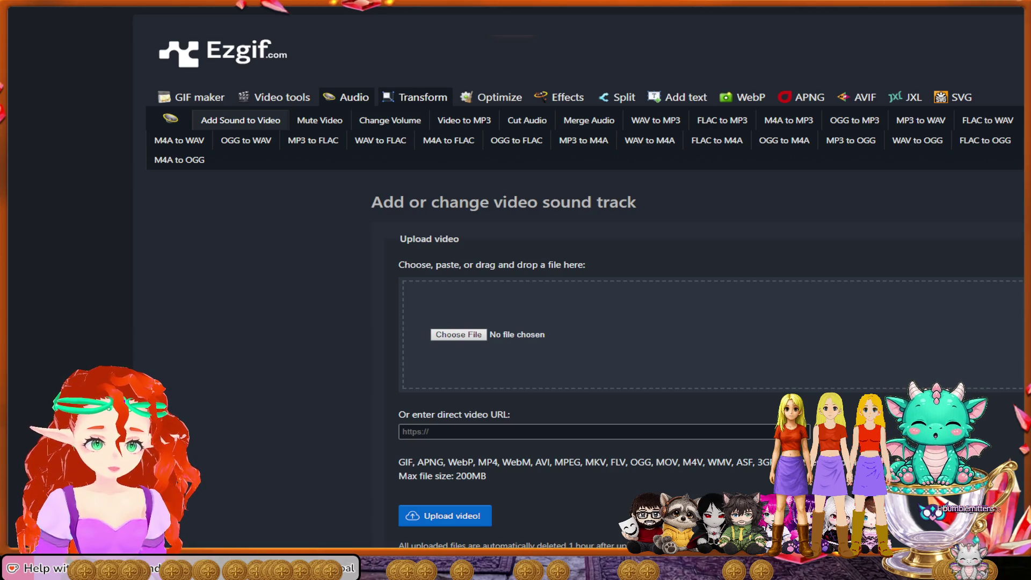
click(415, 97)
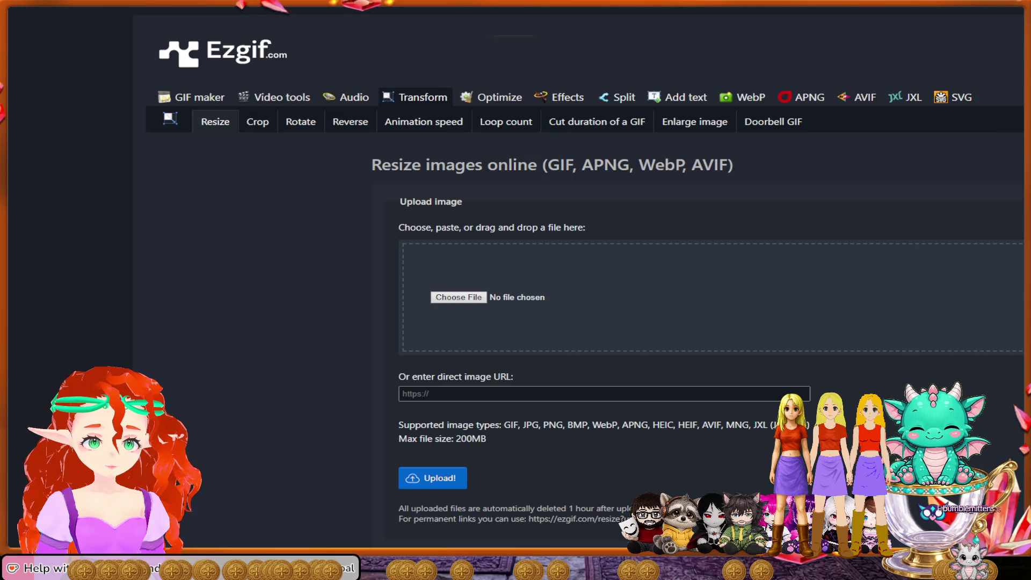
click(346, 97)
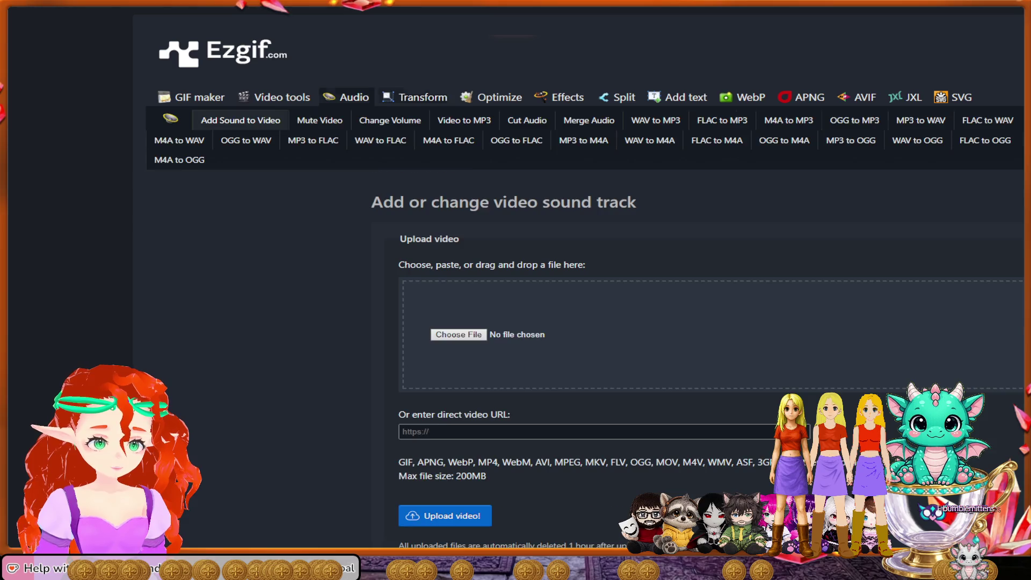
click(415, 96)
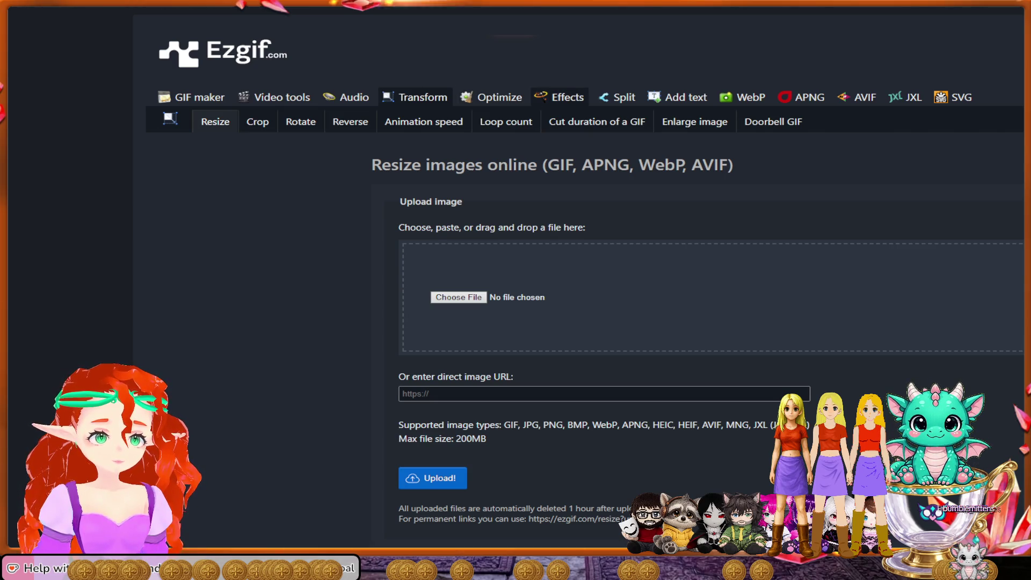
click(559, 96)
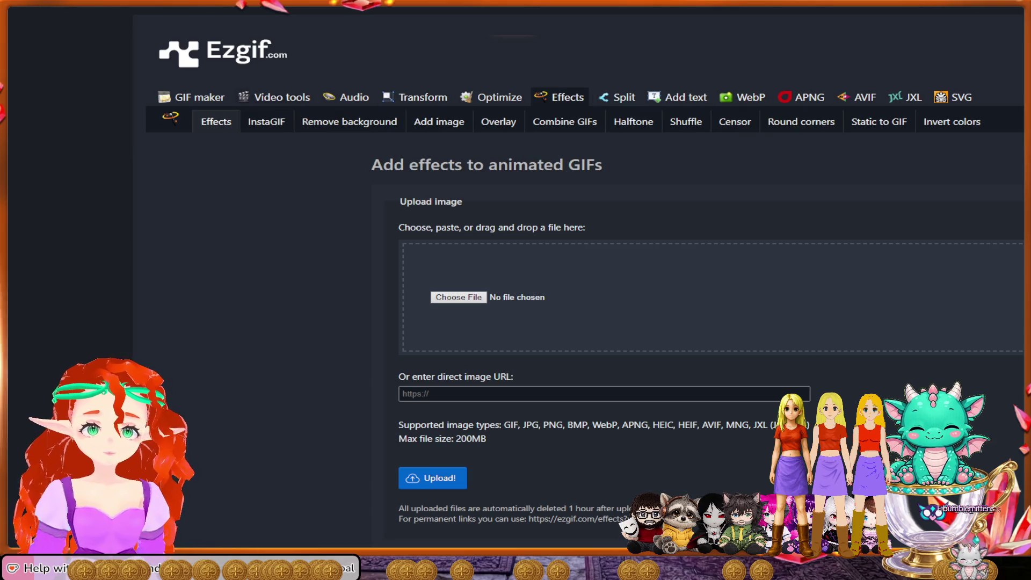
Step: Skim the Ezgif home page news, then go back to the Google search results
click(223, 52)
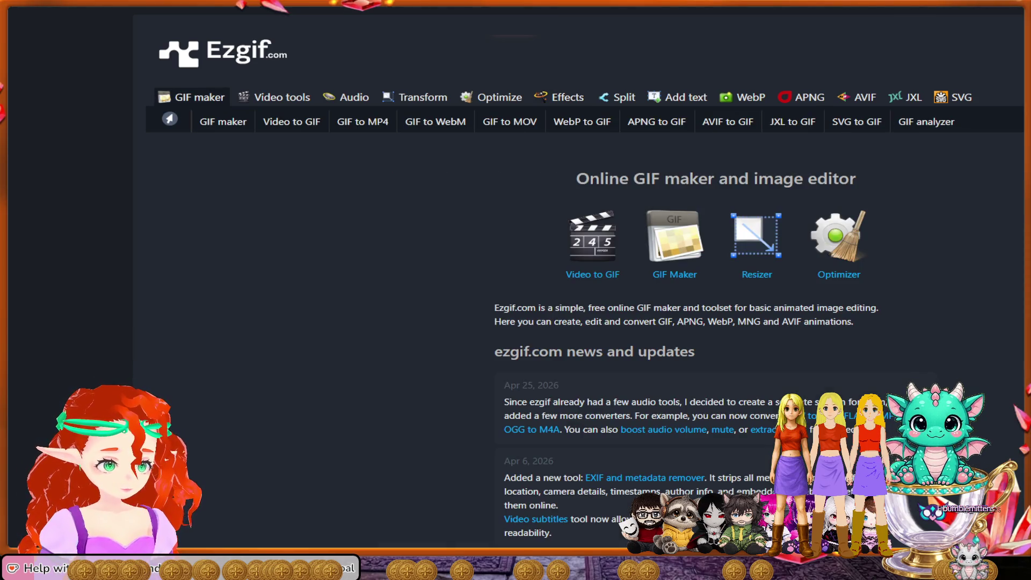
scroll(757, 269, down, 1)
scroll(756, 268, up, 1)
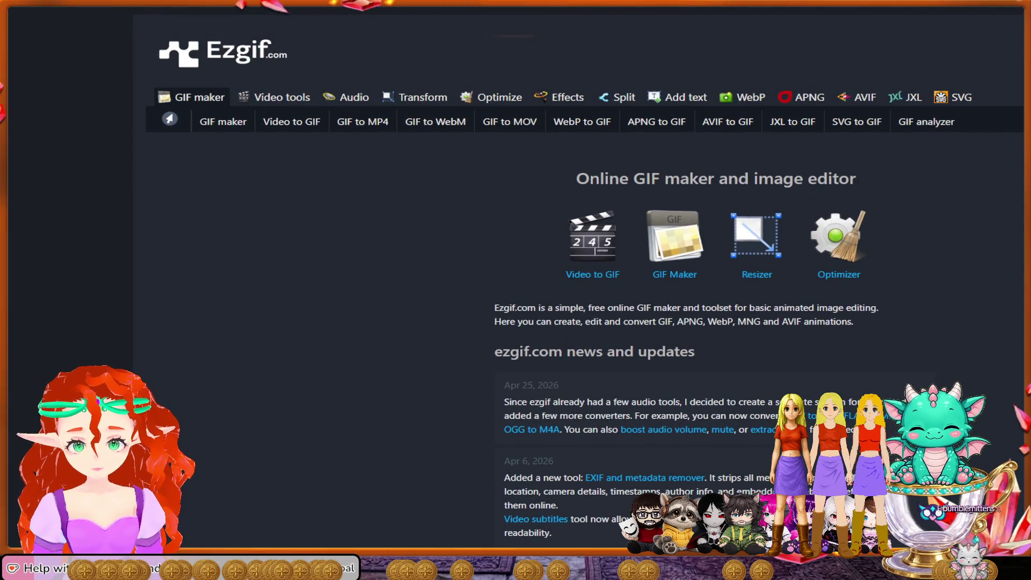
scroll(585, 290, down, 3)
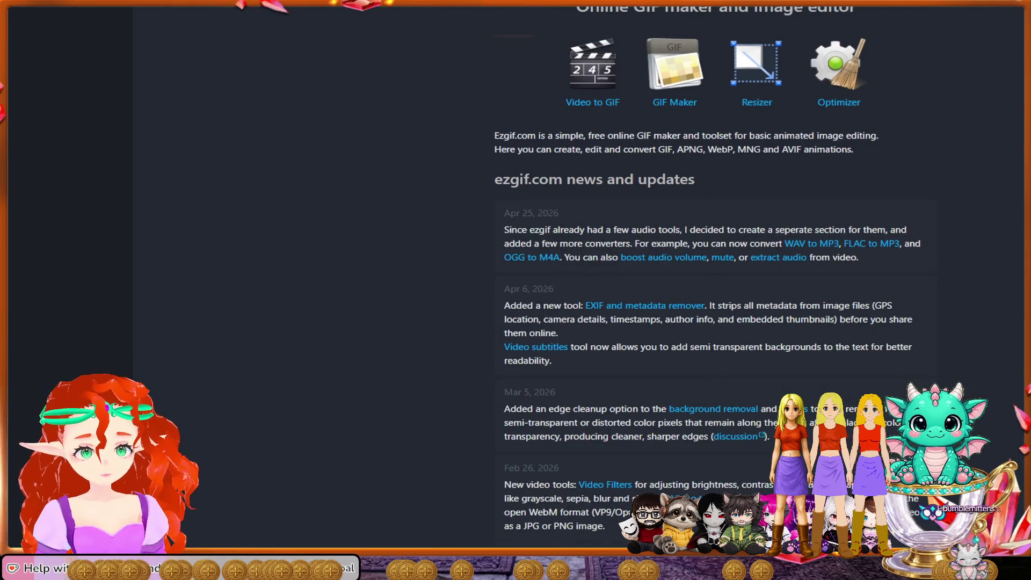
scroll(707, 269, down, 10)
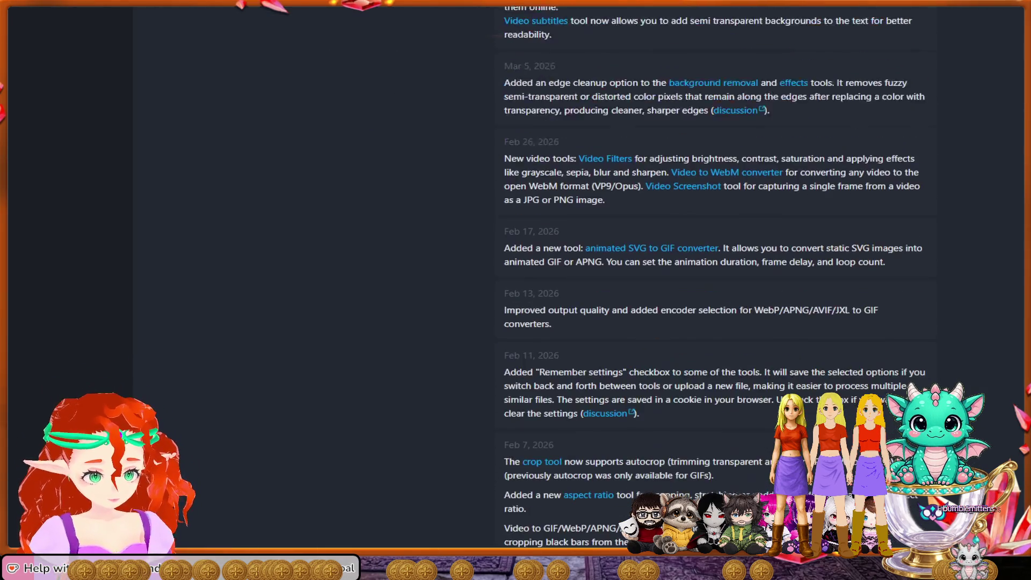
scroll(579, 290, up, 14)
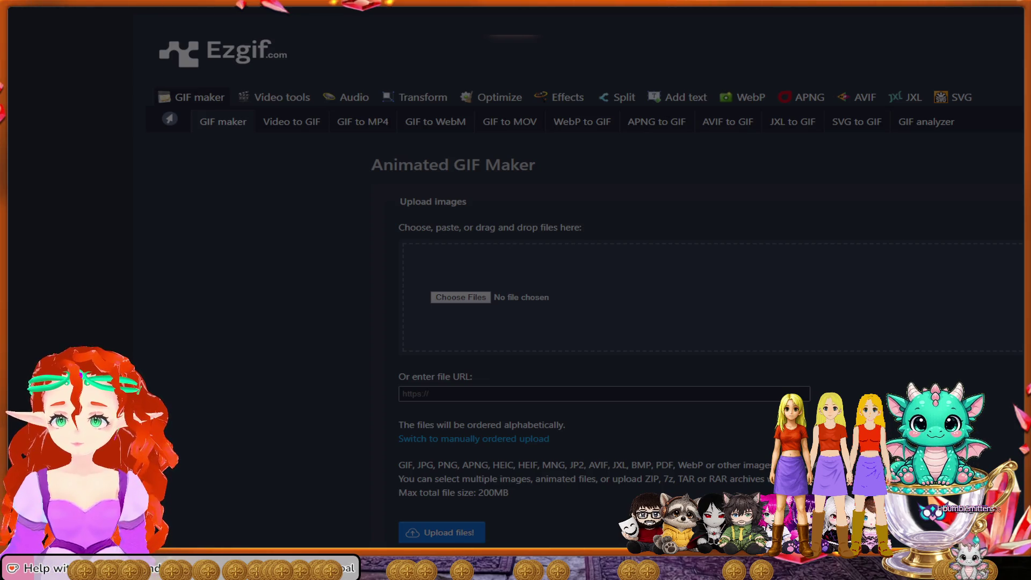
key(alt+Left)
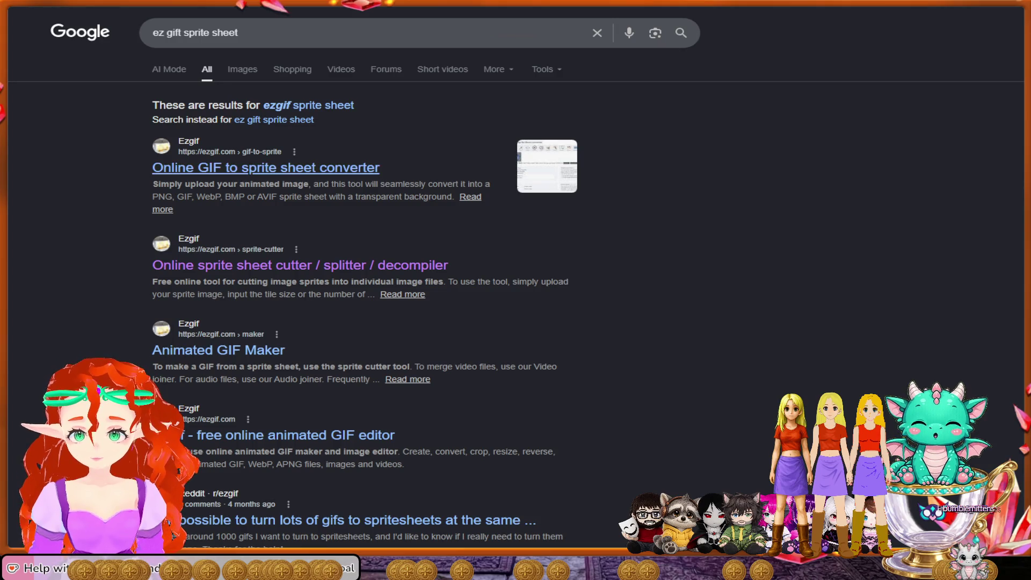
Step: Open the first Ezgif result and reach the GIF maker's Video to GIF converter
click(265, 167)
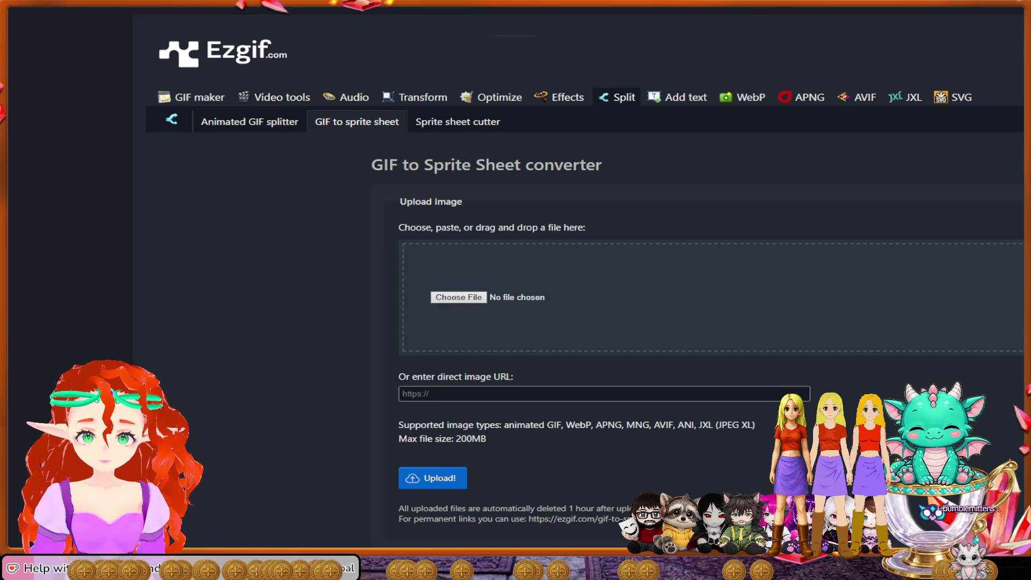
click(192, 96)
click(291, 122)
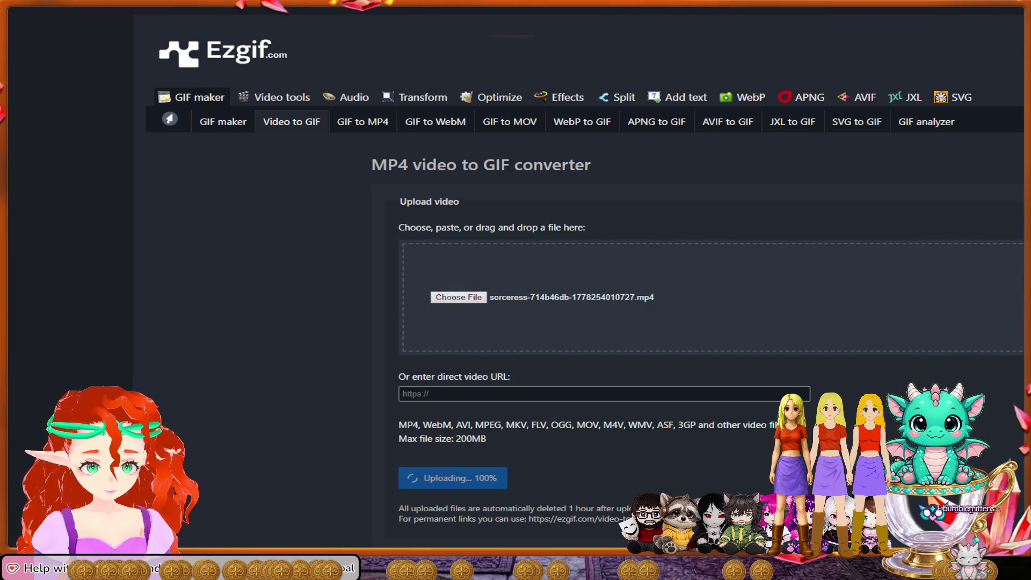
Step: Convert the video to a 20-frame GIF using the FFmpeg (dither=bayer) encoder and open its frames
scroll(578, 277, down, 15)
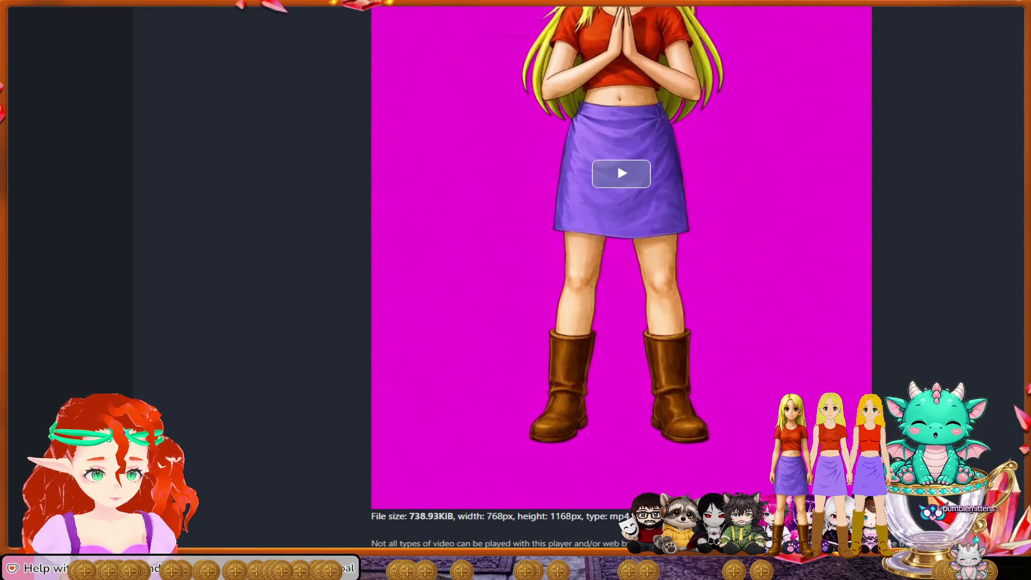
click(591, 351)
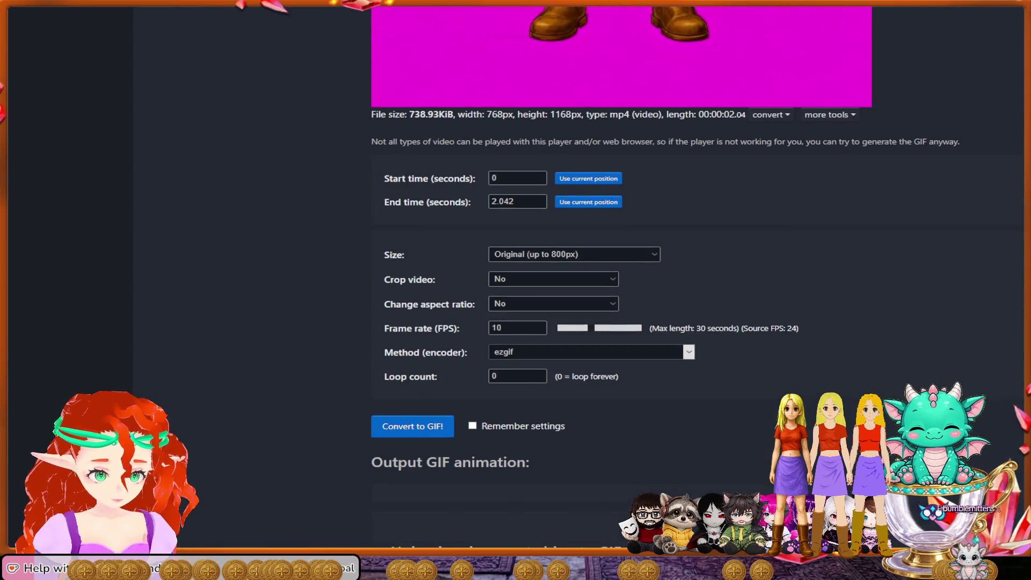
click(590, 376)
click(412, 425)
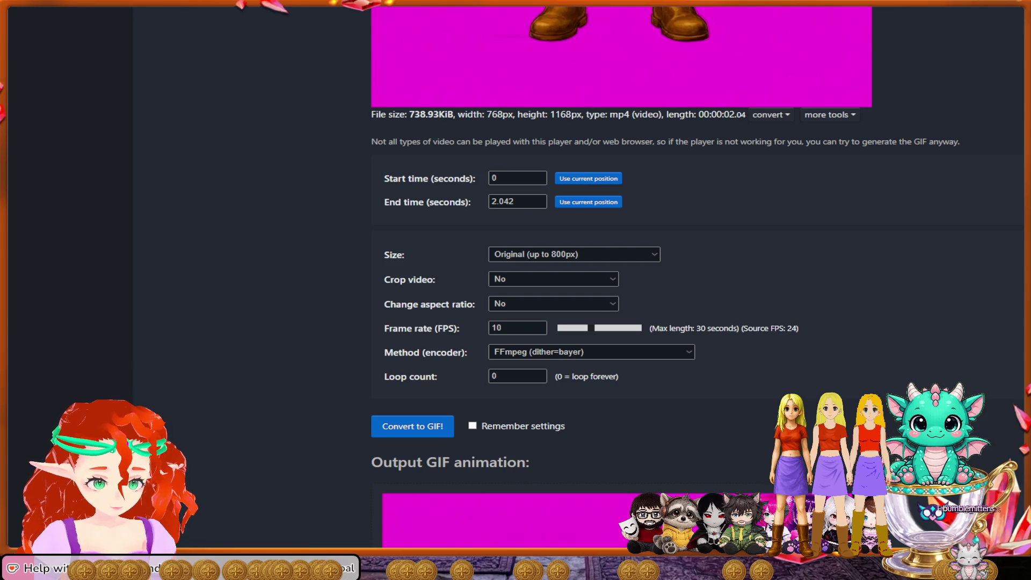
scroll(632, 277, down, 10)
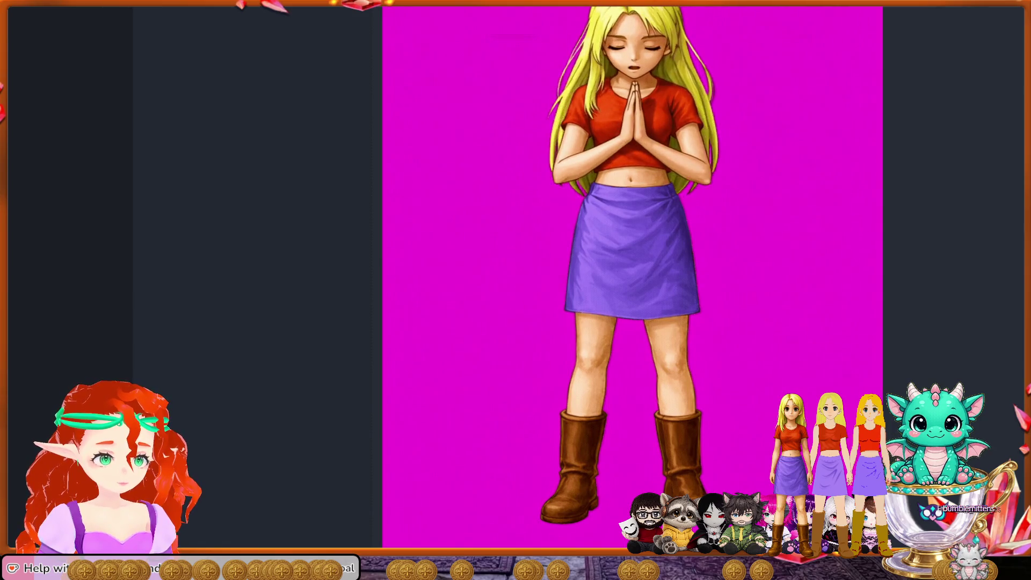
scroll(632, 268, down, 3)
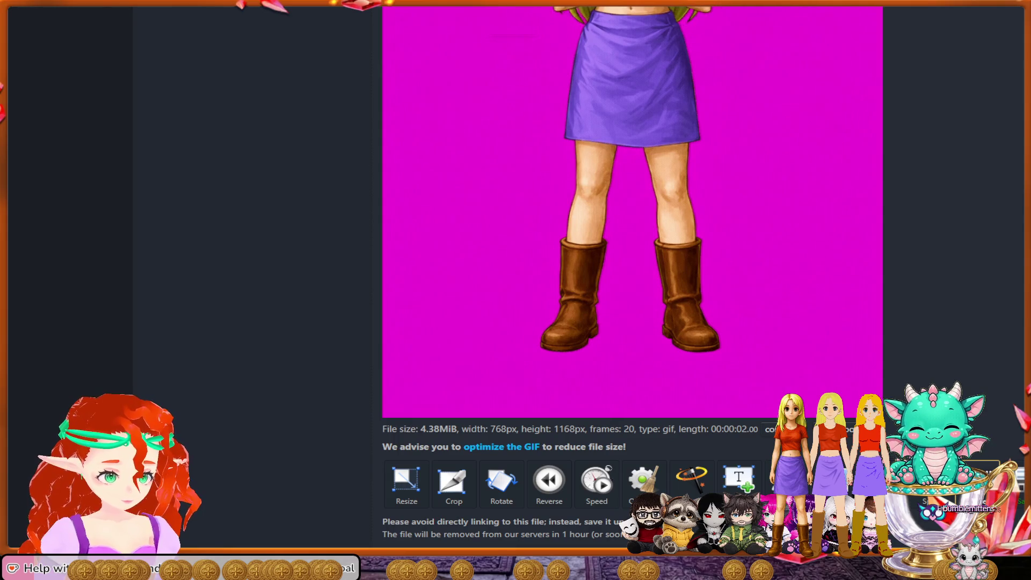
key(Home)
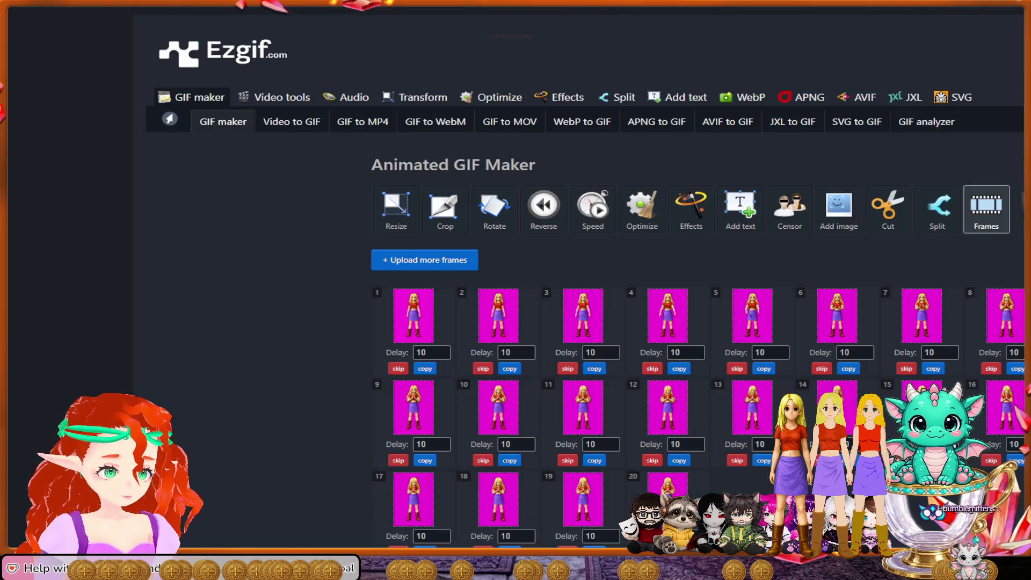
Step: Mark frames 1 and 13 through 20 as skipped in the frame editor
scroll(585, 290, down, 1)
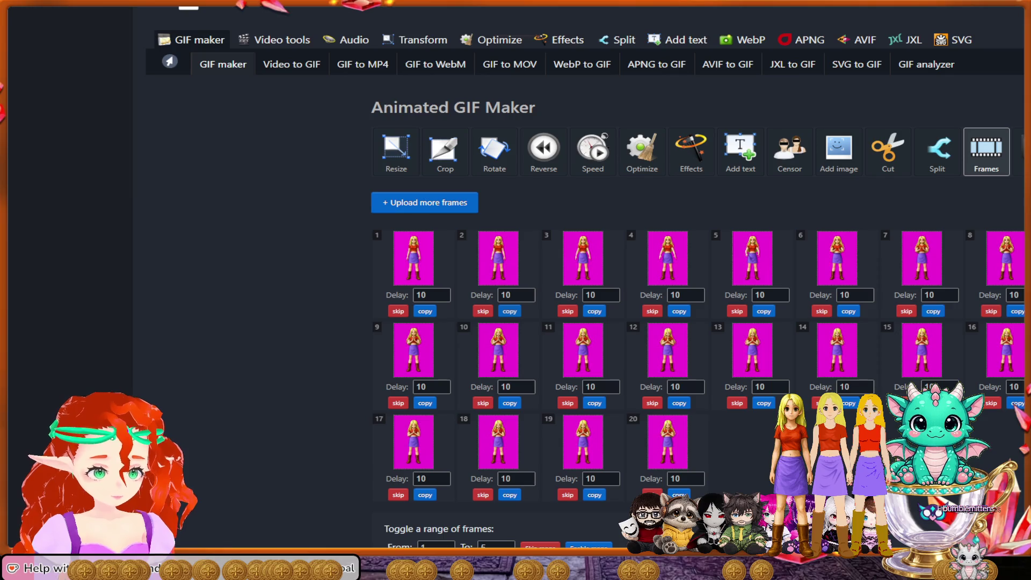
click(398, 311)
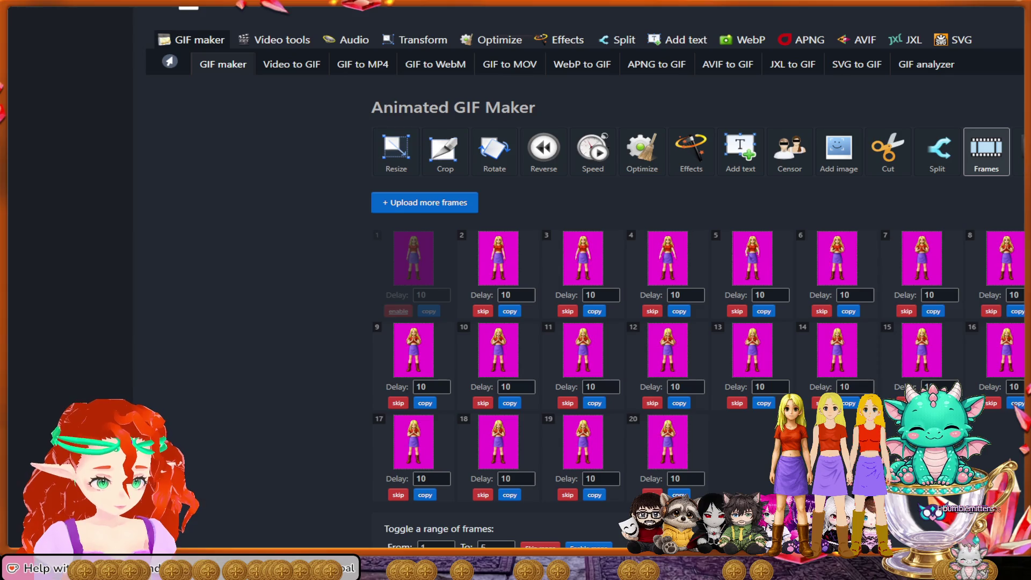
click(653, 494)
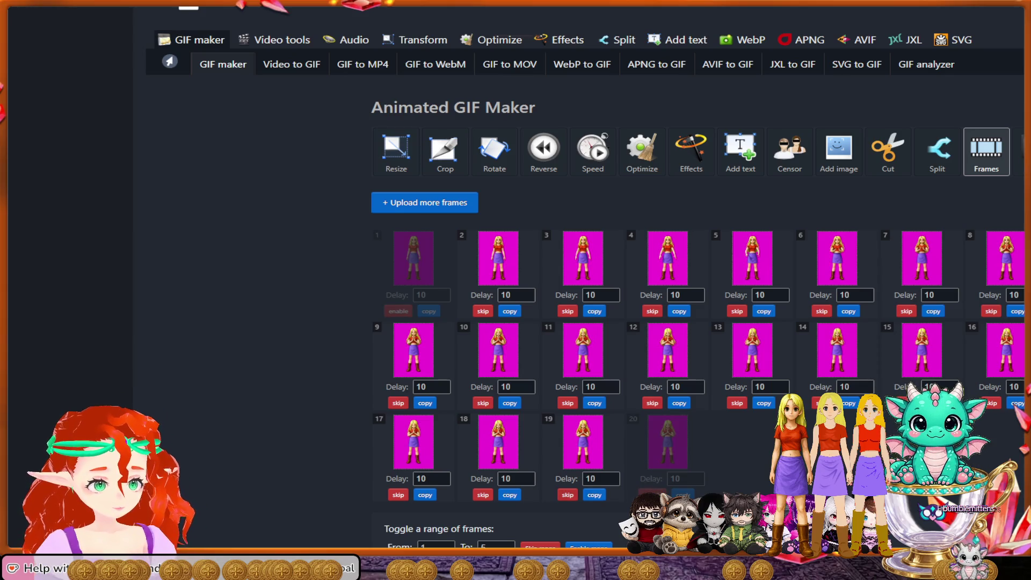
click(568, 494)
click(483, 495)
click(398, 494)
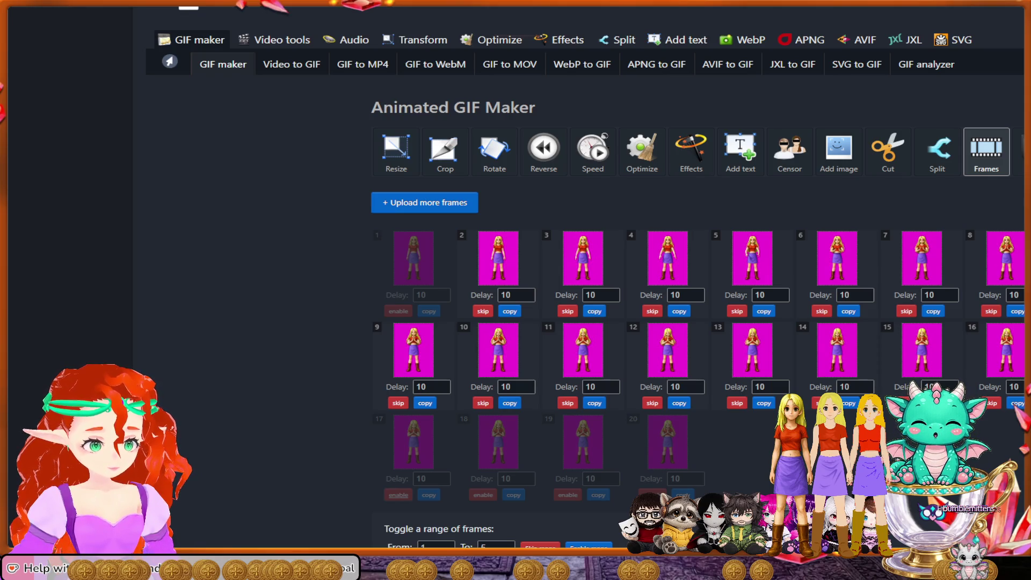
click(737, 403)
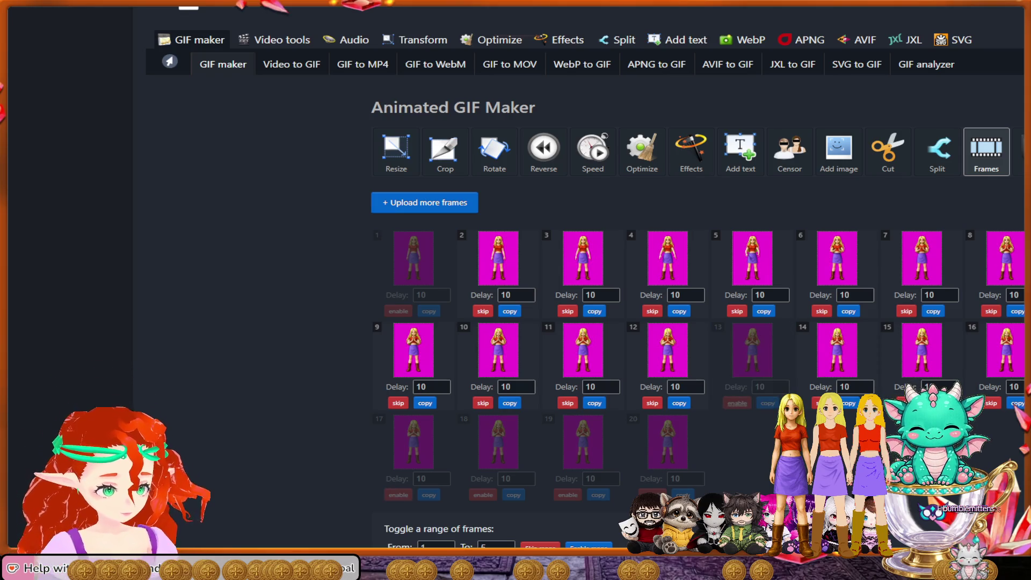
click(822, 402)
click(907, 403)
click(991, 402)
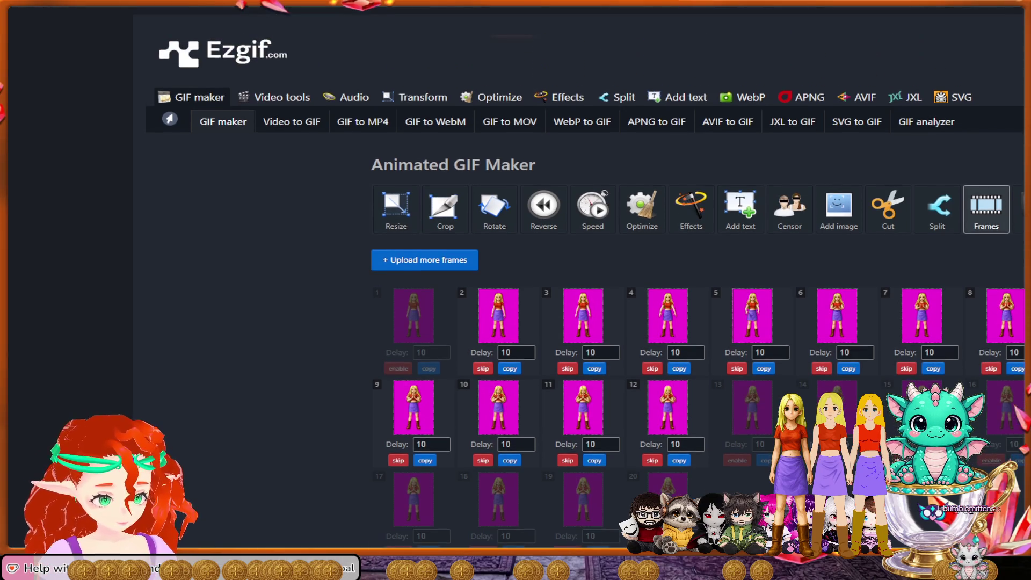
Step: Make a new animated GIF from the remaining frames and scroll to its preview
key(ctrl+plus)
key(ctrl+plus)
key(ctrl+minus)
key(ctrl+minus)
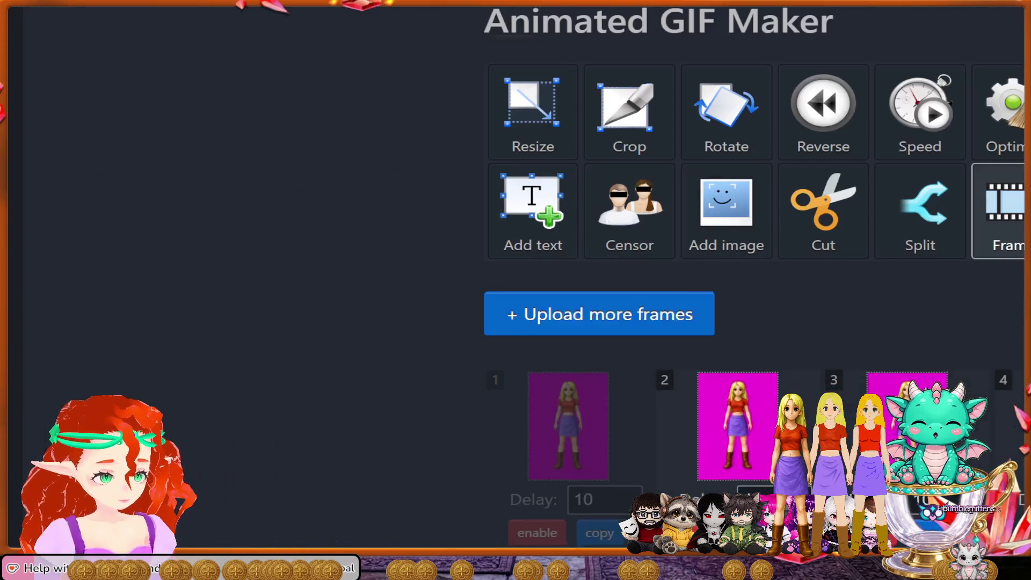
scroll(751, 215, down, 10)
scroll(751, 214, up, 1)
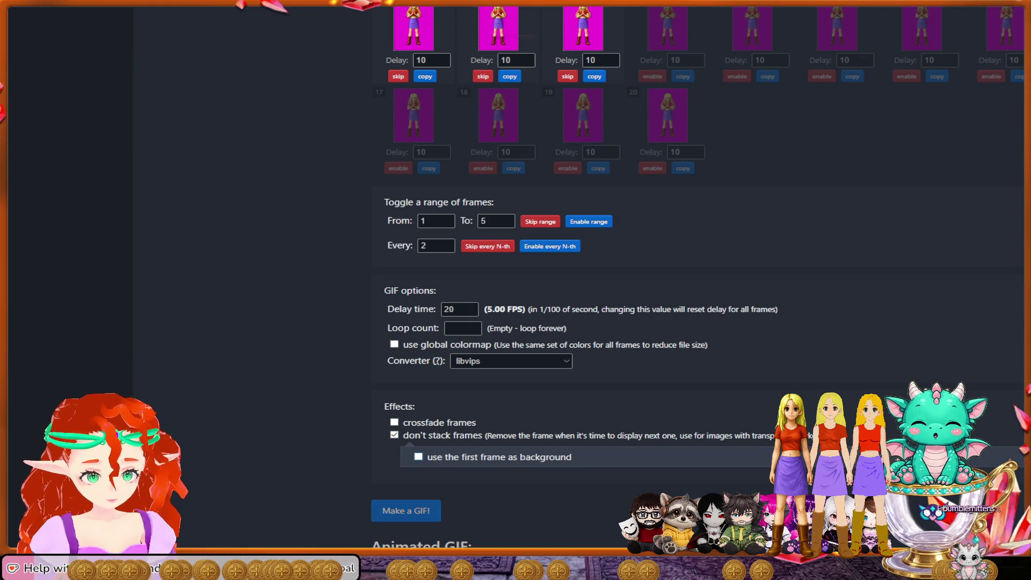
click(406, 510)
scroll(406, 510, down, 3)
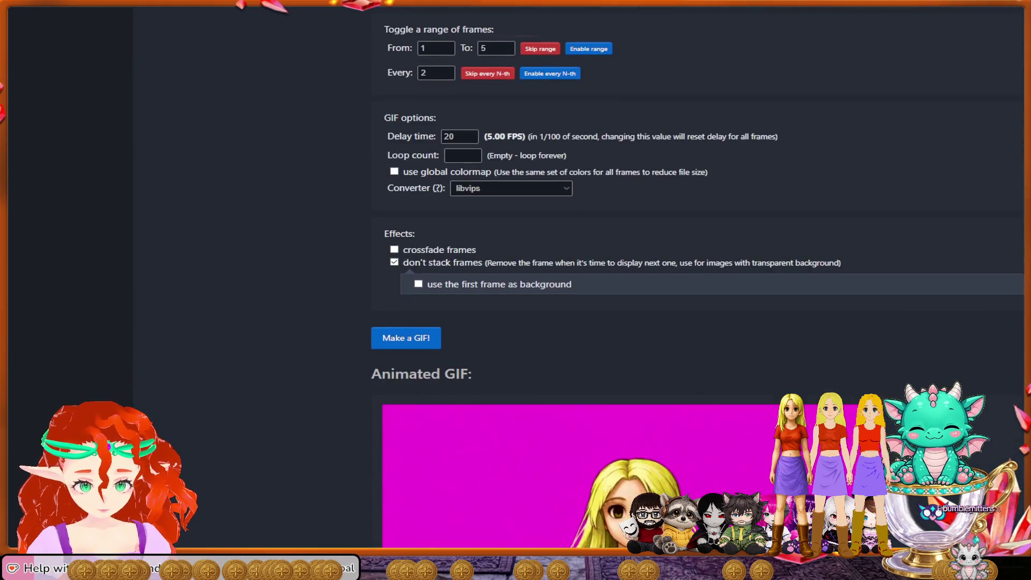
scroll(590, 290, down, 5)
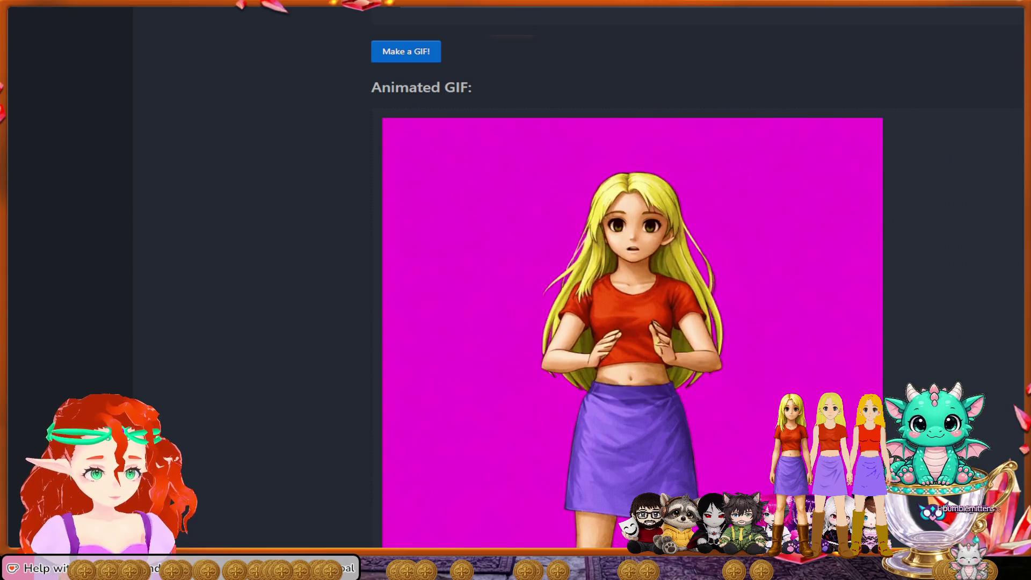